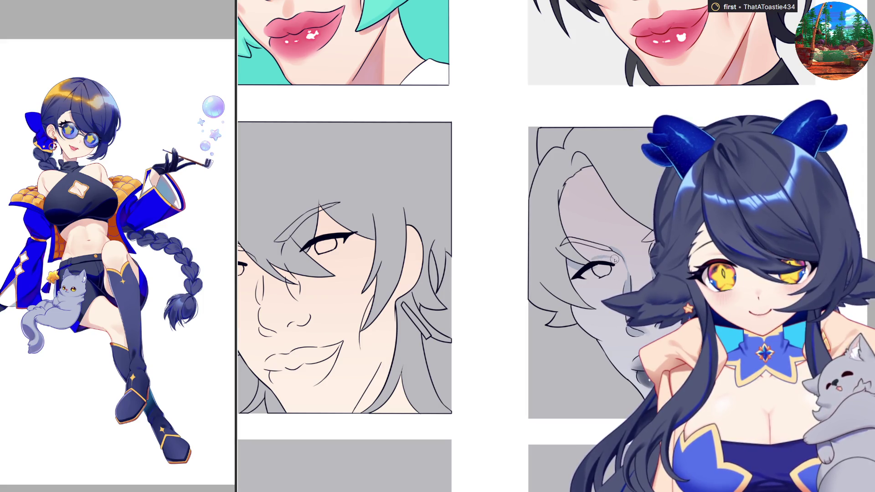
Paint a faint shading stroke across the lower-right sketch's hair and face.
mouse_move(573, 171)
mouse_down()
mouse_move(624, 212)
mouse_move(592, 177)
mouse_up()
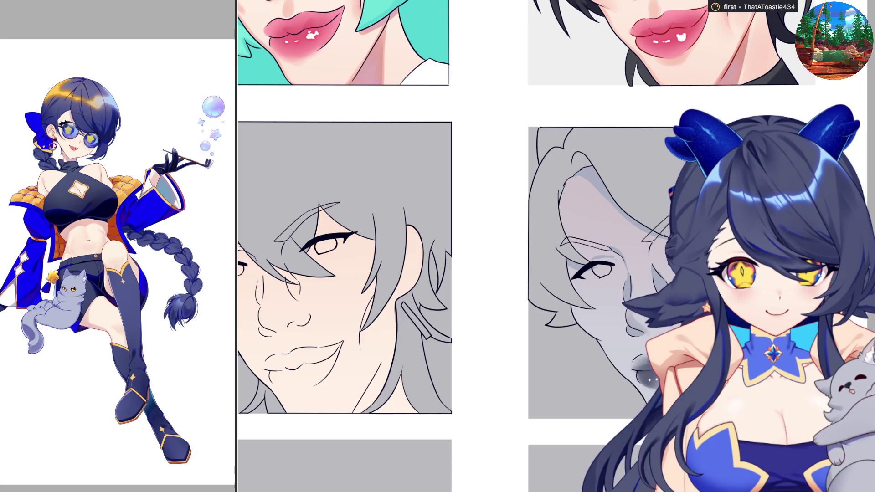
scroll(556, 246, up, 3)
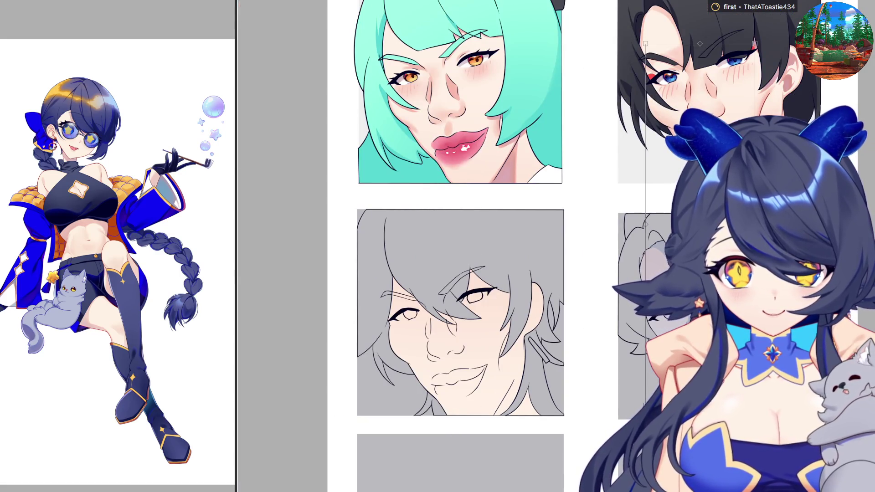
Commit the transform on the dark-haired panel and zoom in toward the grey-haired face.
key(Return)
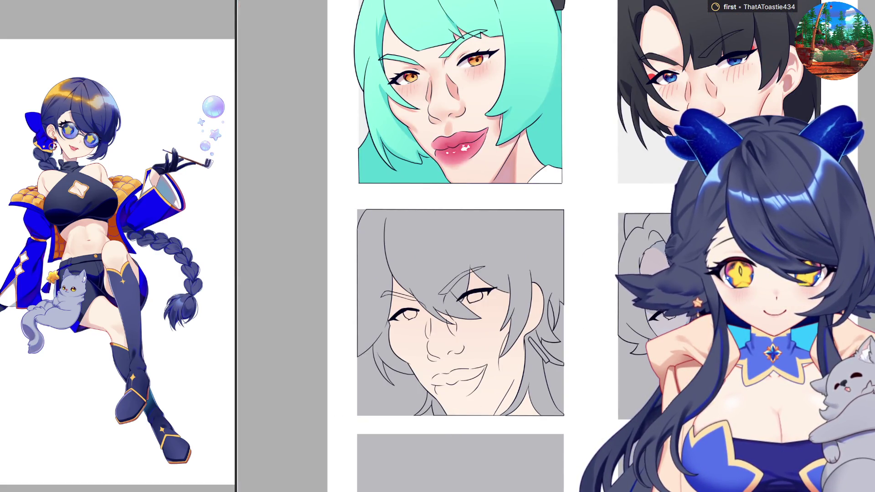
scroll(603, 314, up, 2)
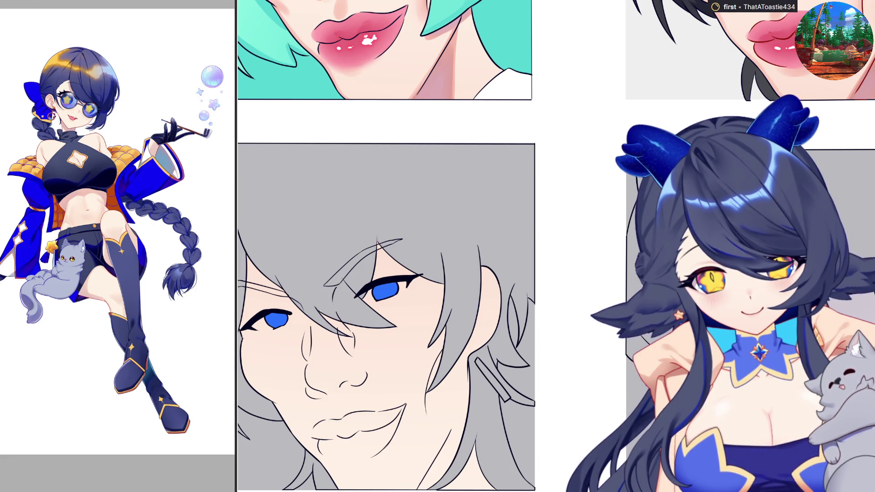
scroll(386, 273, down, 1)
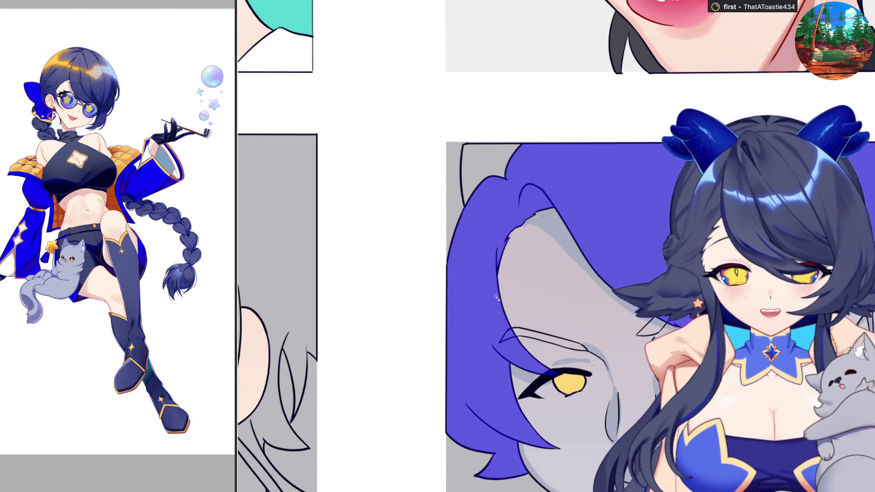
Zoom in on the bottom-right portrait's face.
scroll(562, 457, up, 5)
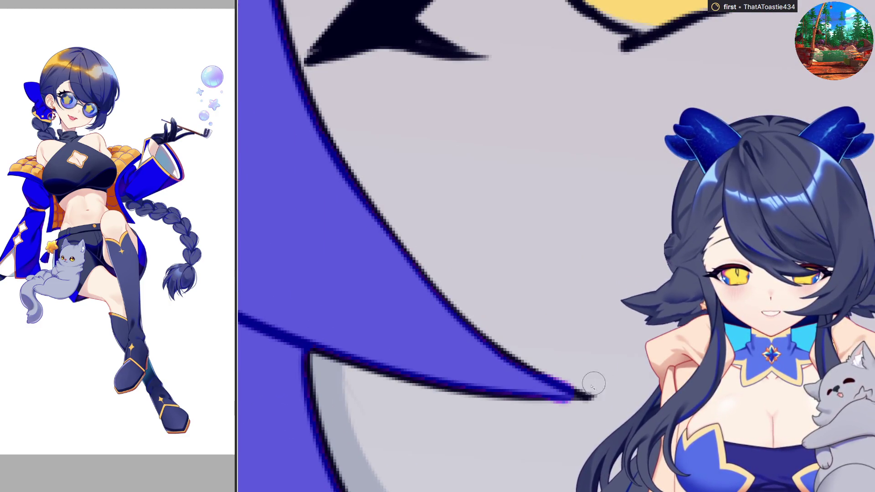
Shrink the brush and shade the portrait's lips with grey tones and white highlights.
key(bracketleft)
key(bracketleft)
key(bracketleft)
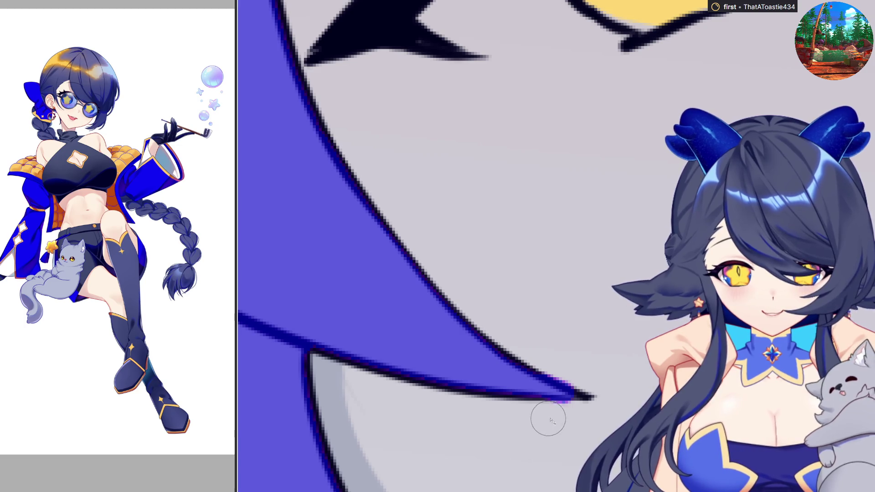
scroll(549, 355, down, 5)
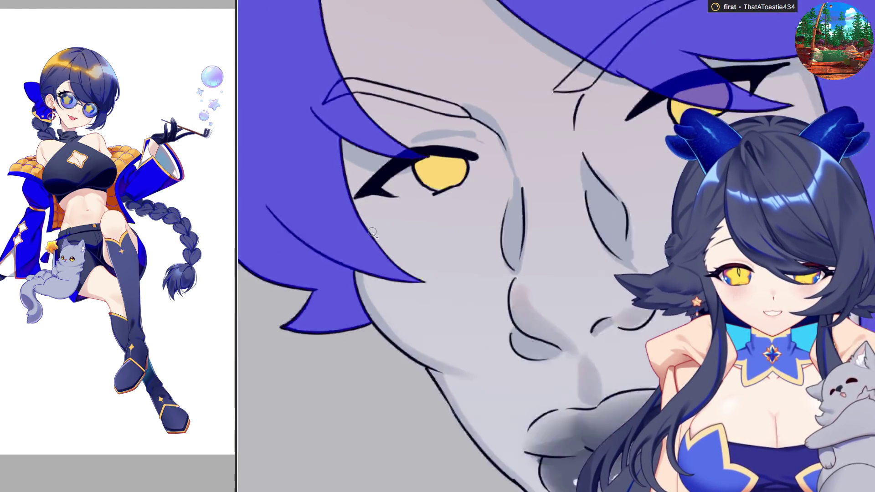
scroll(572, 228, up, 5)
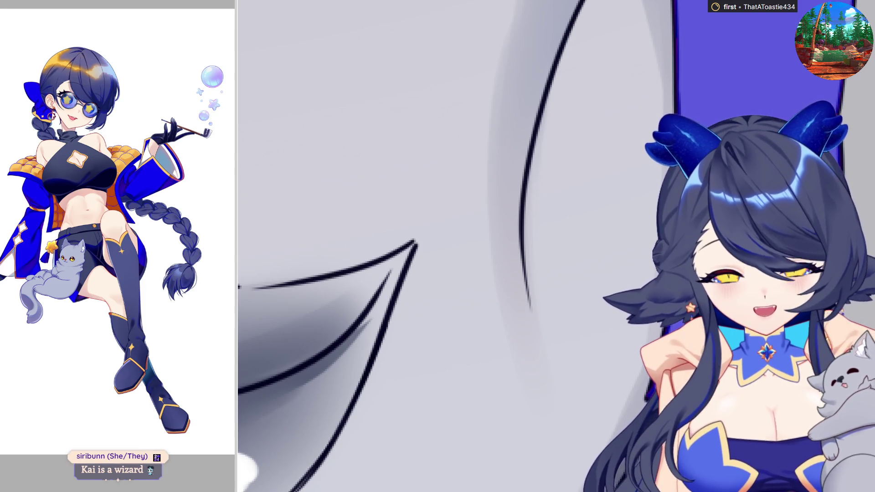
scroll(456, 246, down, 5)
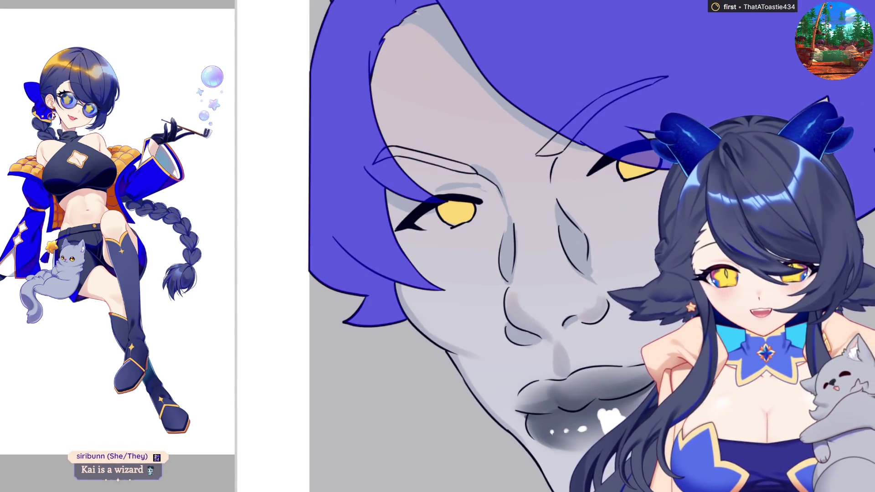
scroll(556, 246, down, 5)
scroll(556, 246, up, 5)
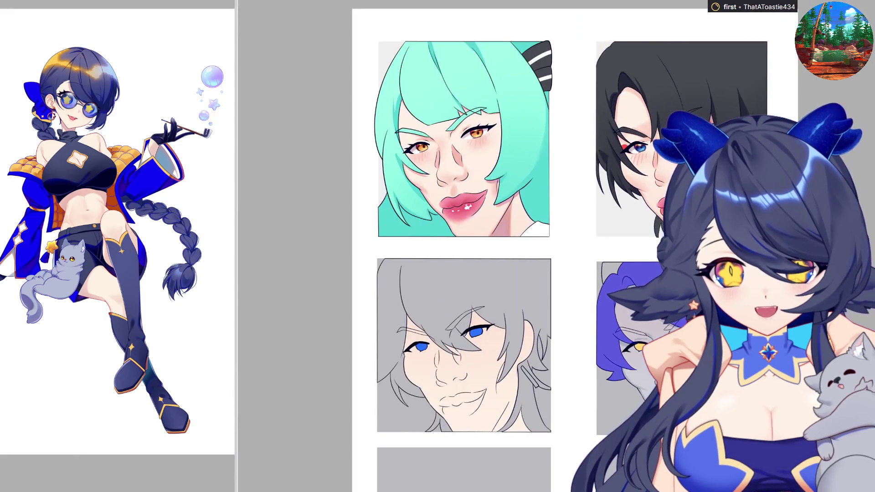
Turn the bottom-right portrait's purple hair dark grey and add a red streak.
scroll(694, 69, up, 1)
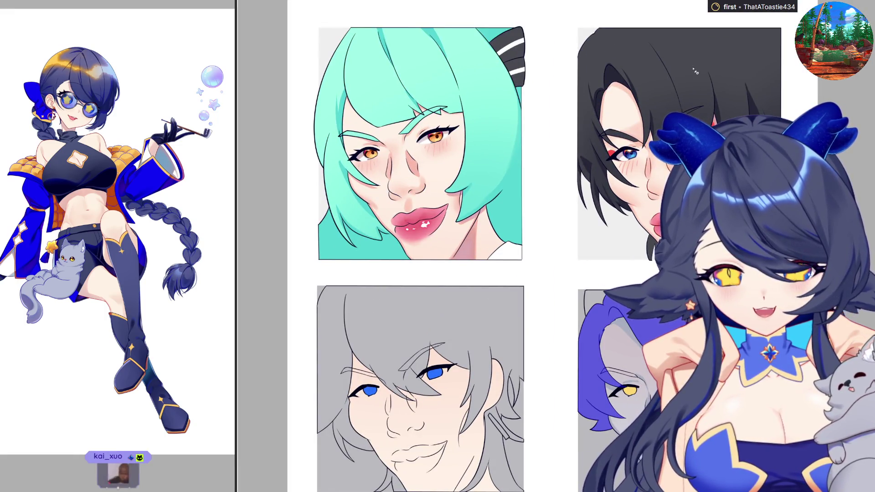
key(ctrl+z)
key(ctrl+z)
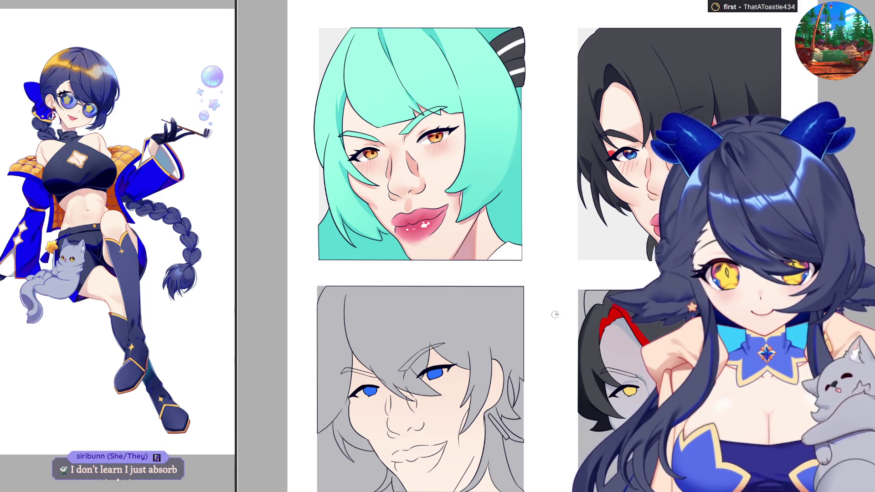
scroll(458, 138, up, 3)
scroll(458, 138, down, 3)
scroll(688, 394, up, 4)
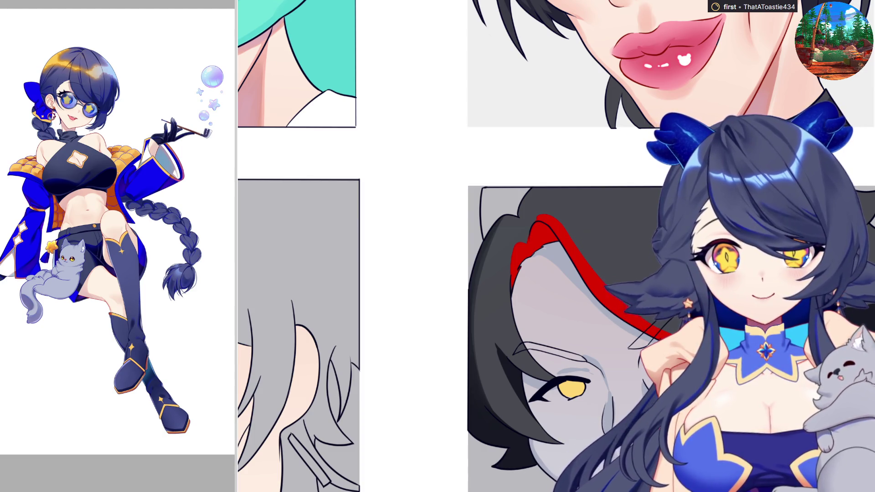
scroll(550, 420, up, 2)
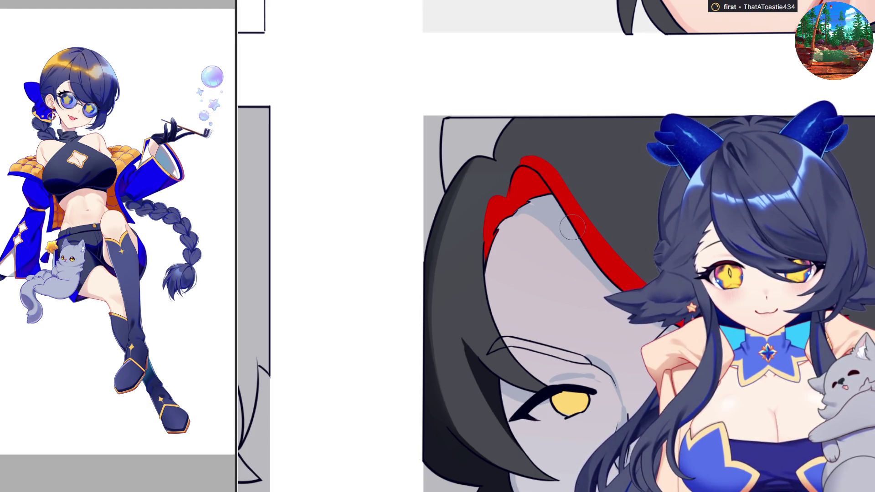
Paint the yellow iris black, add a thin red under-eye line, then mirror-check the canvas.
drag(563, 403, 592, 400)
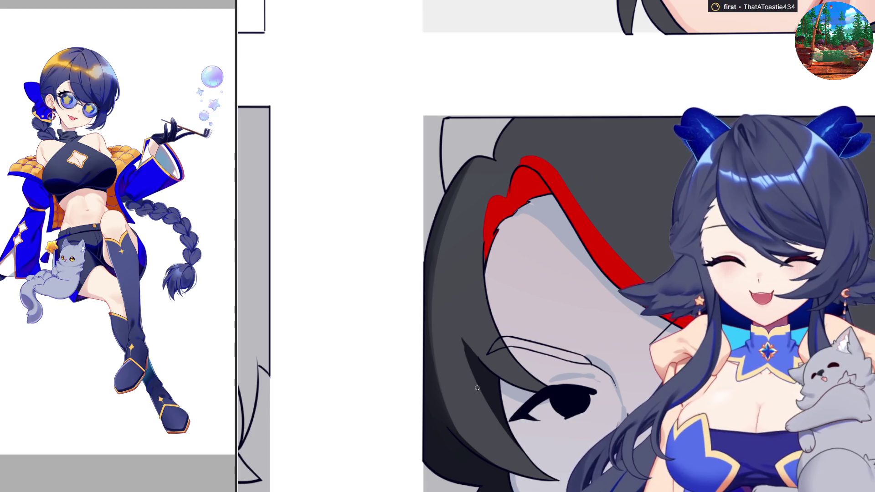
drag(526, 421, 561, 421)
key(h)
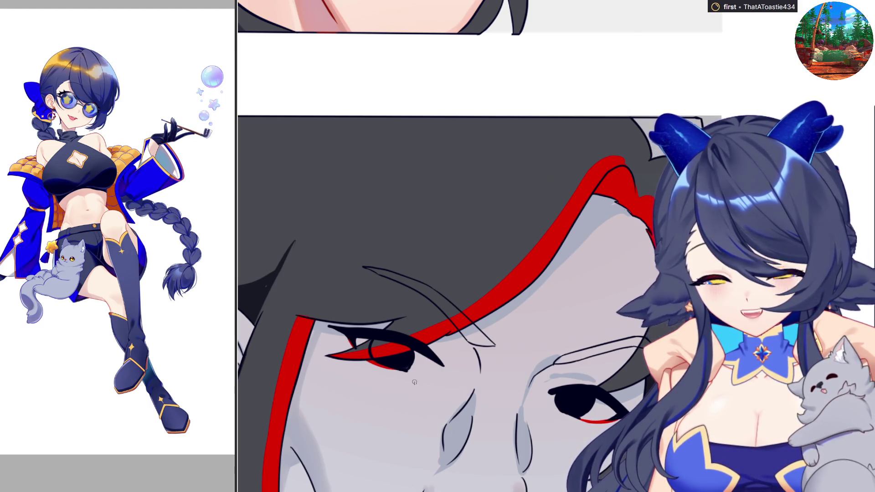
key(h)
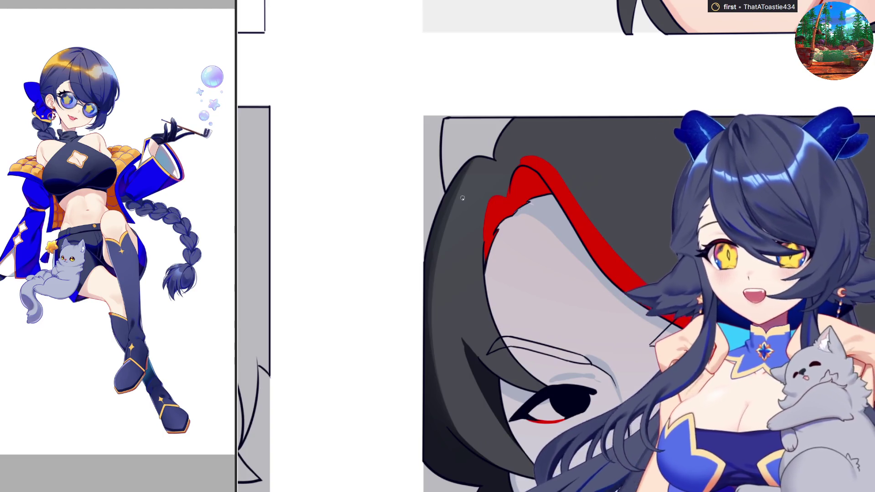
scroll(655, 320, down, 5)
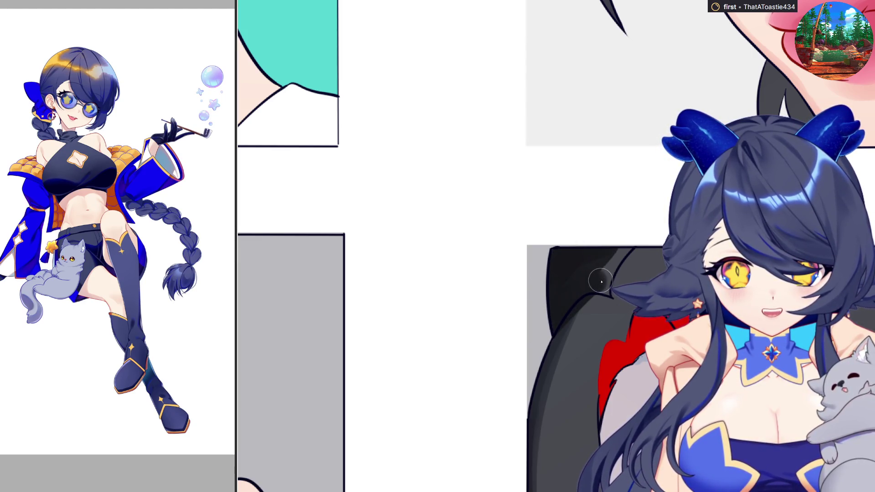
scroll(609, 274, down, 5)
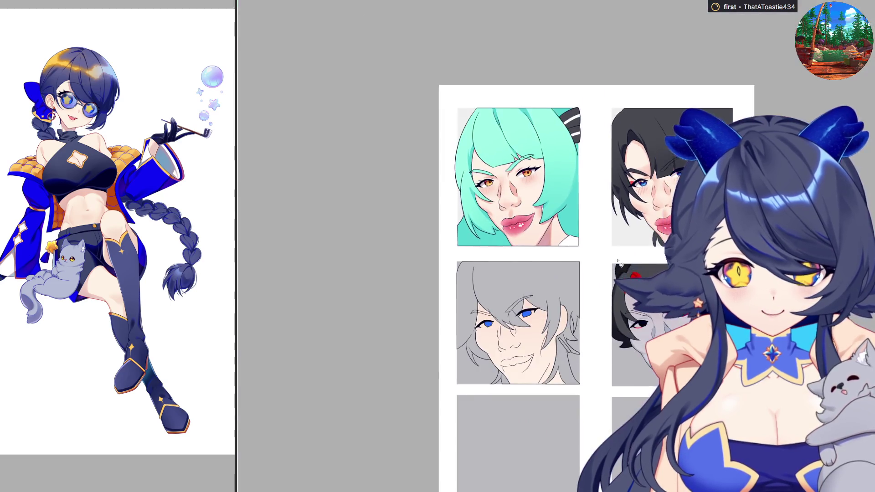
scroll(538, 335, up, 3)
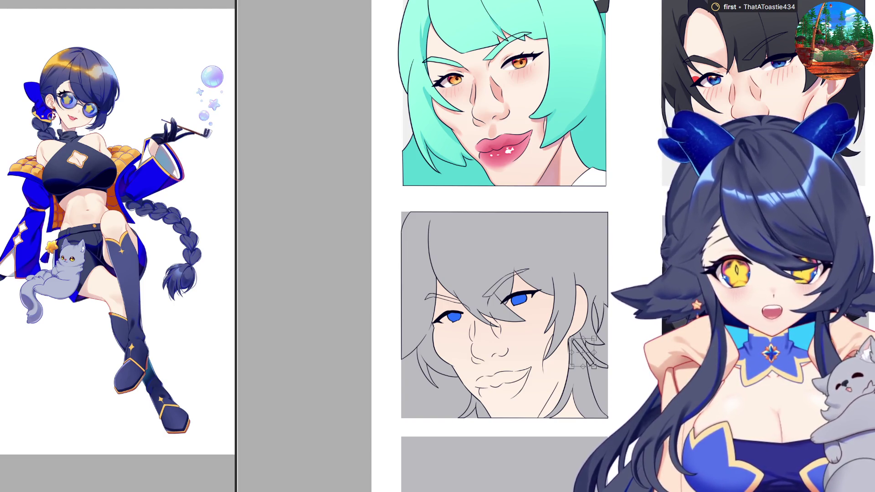
Bucket-fill the sketch's grey hair with flat purple and zoom around to inspect it.
click(486, 273)
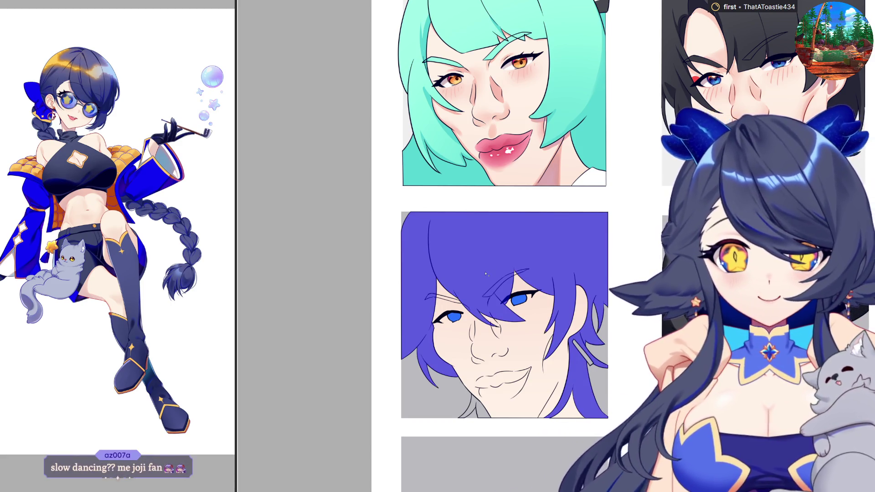
scroll(449, 327, up, 2)
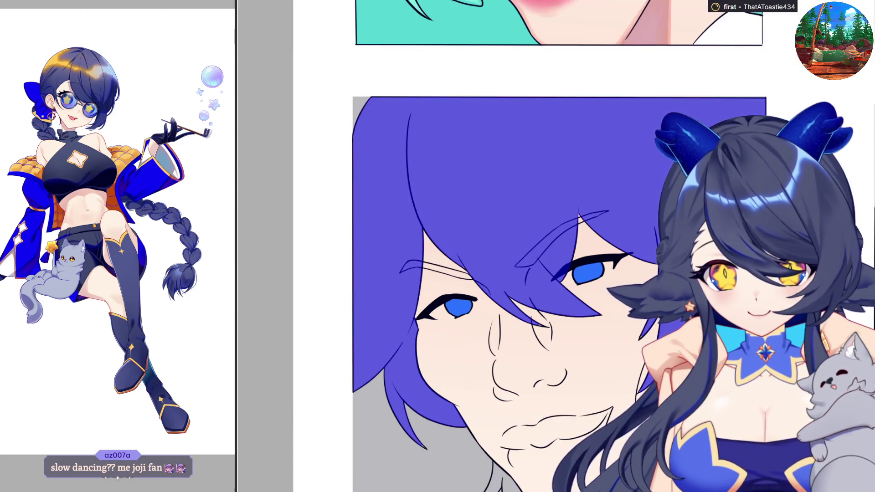
scroll(511, 246, up, 3)
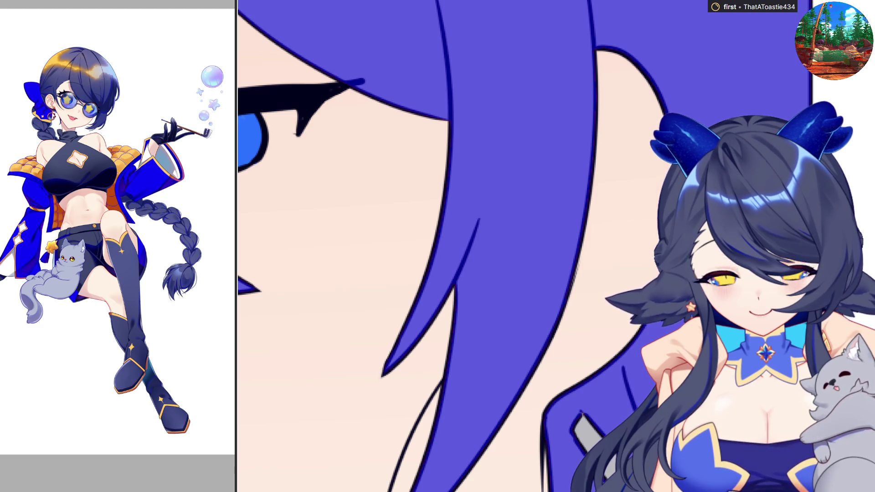
scroll(511, 246, down, 3)
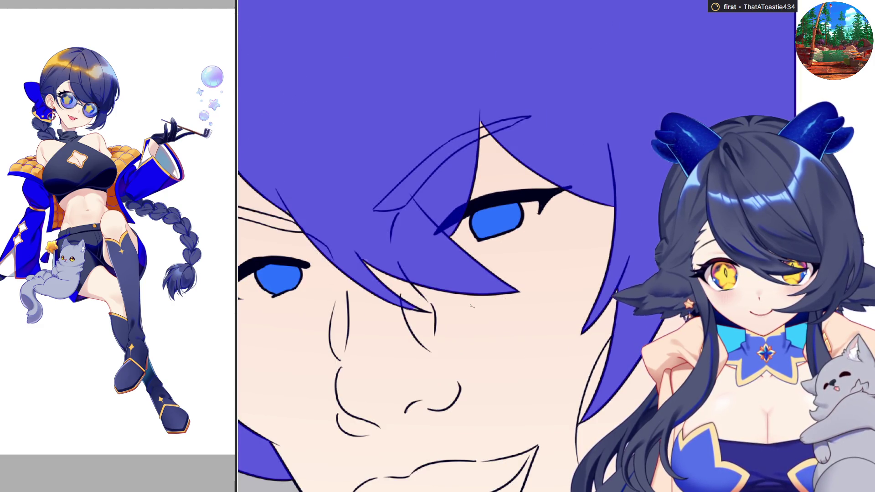
scroll(471, 306, up, 5)
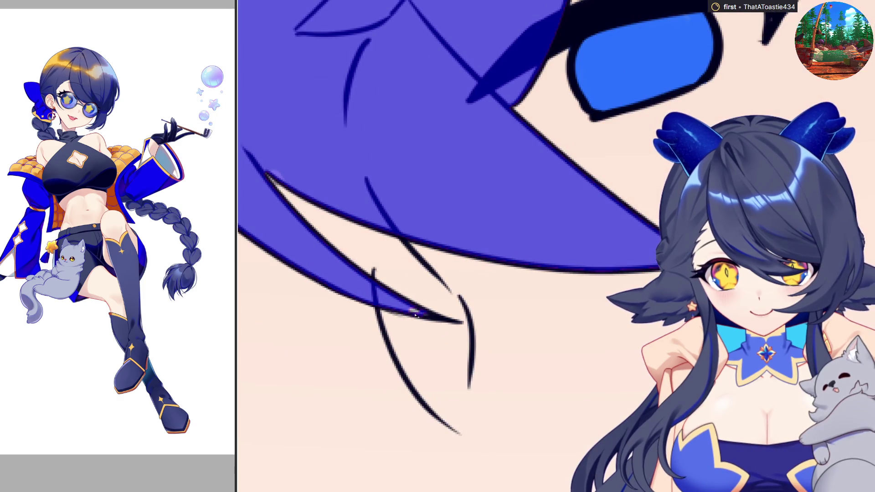
scroll(414, 313, down, 3)
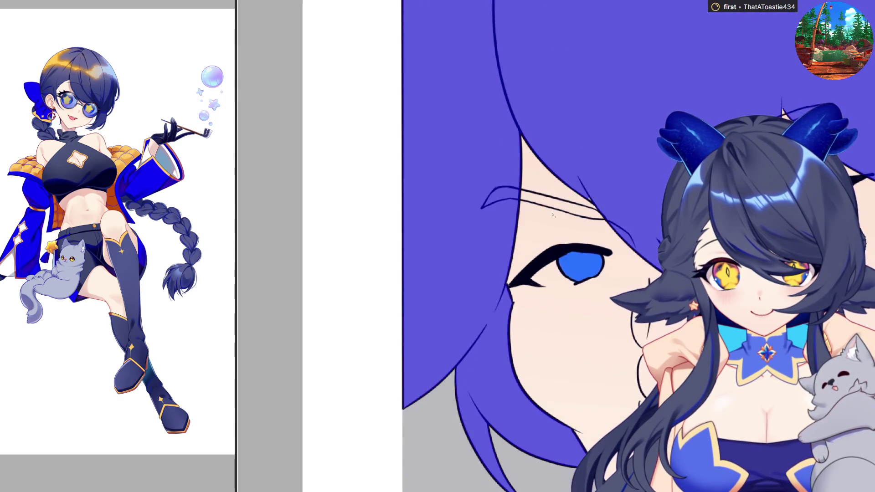
scroll(650, 201, up, 3)
scroll(651, 201, up, 2)
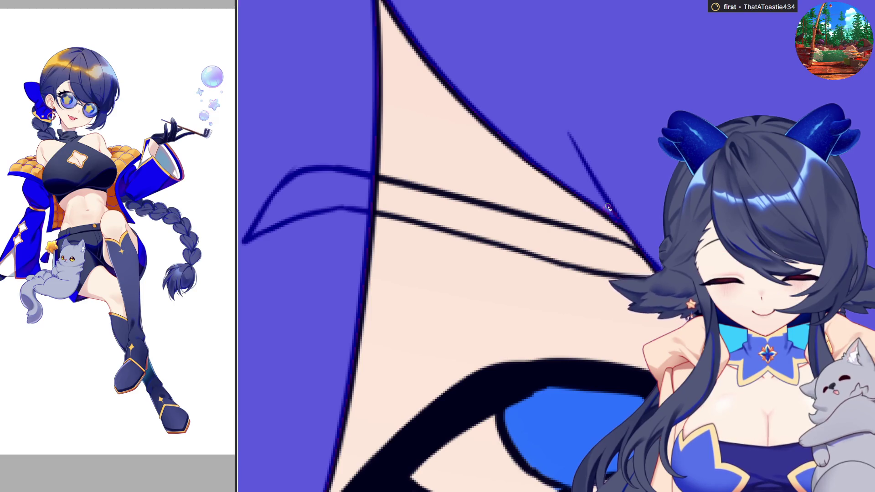
scroll(609, 207, down, 5)
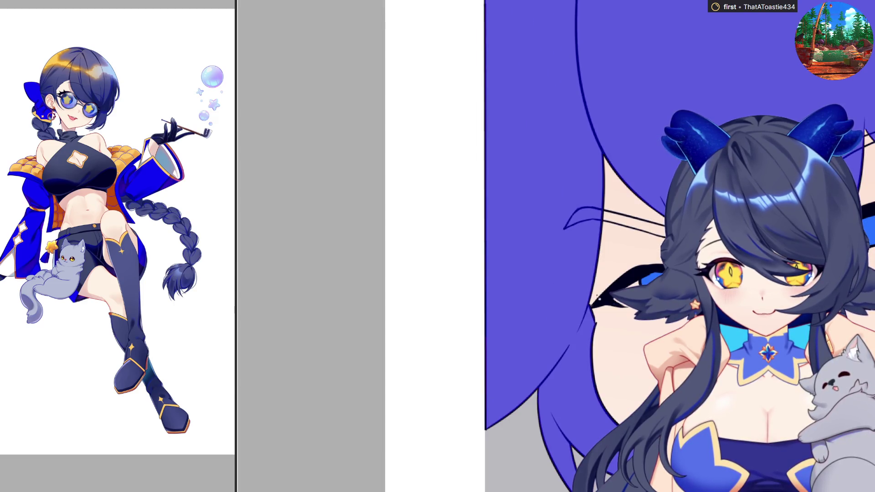
scroll(545, 351, up, 5)
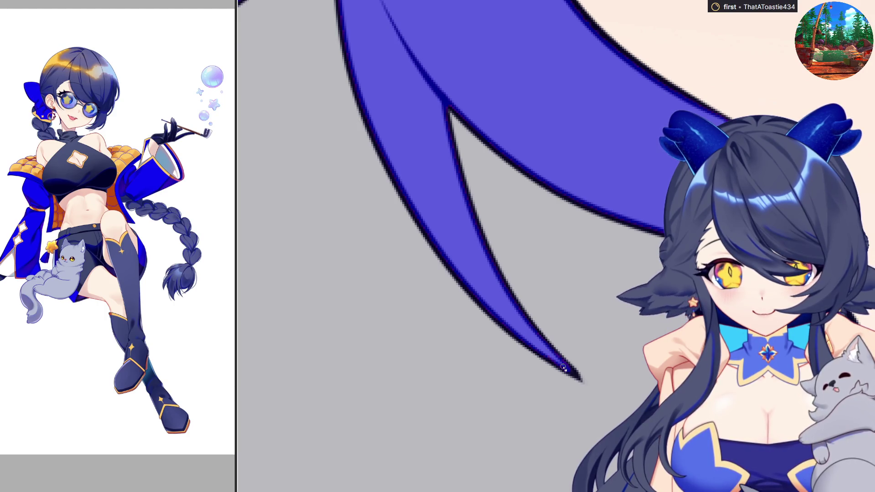
scroll(378, 262, down, 4)
Bring the mouth and chin into view and check the purple fill edges there.
drag(567, 385, 397, 385)
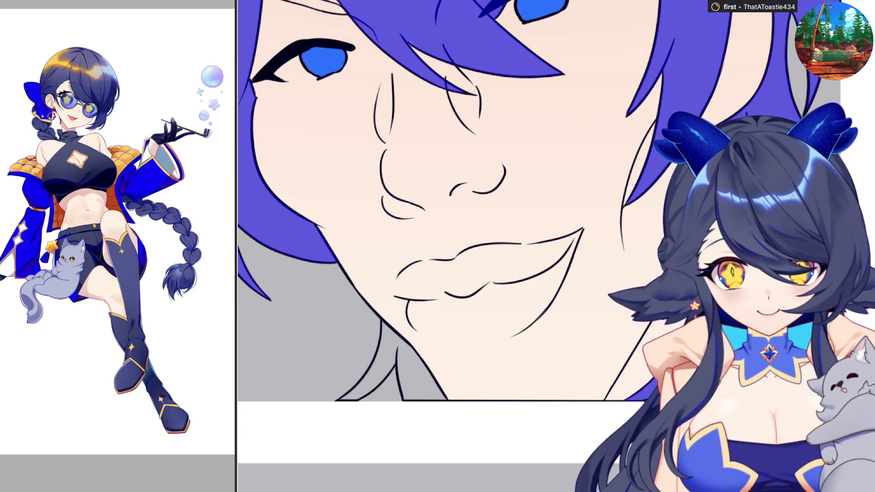
scroll(475, 304, up, 2)
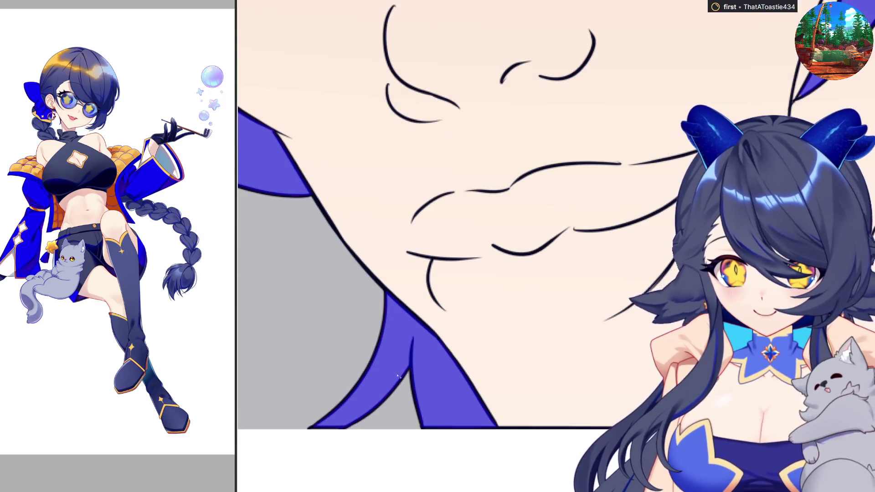
scroll(547, 264, down, 3)
scroll(606, 235, up, 5)
scroll(606, 236, up, 2)
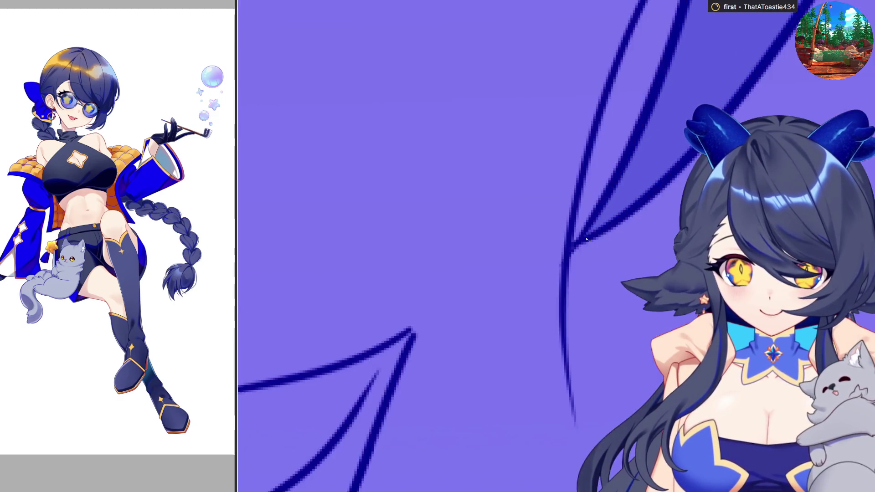
scroll(605, 226, down, 7)
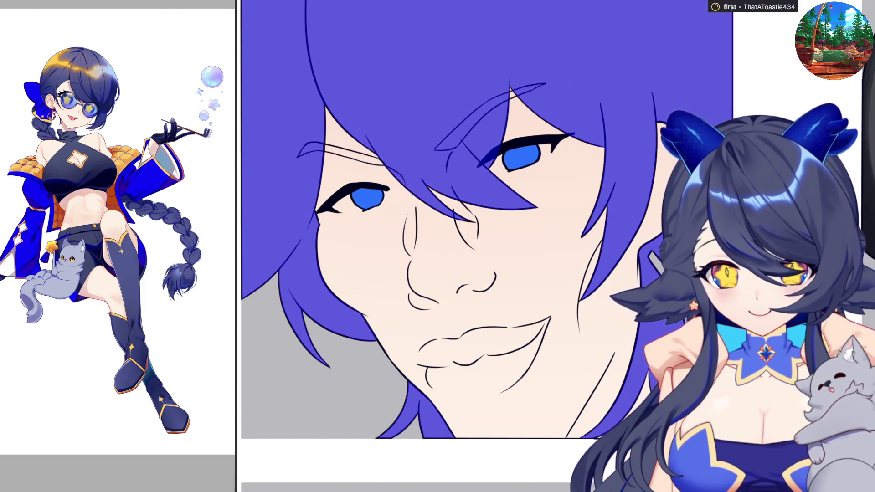
scroll(456, 246, up, 2)
scroll(455, 246, down, 2)
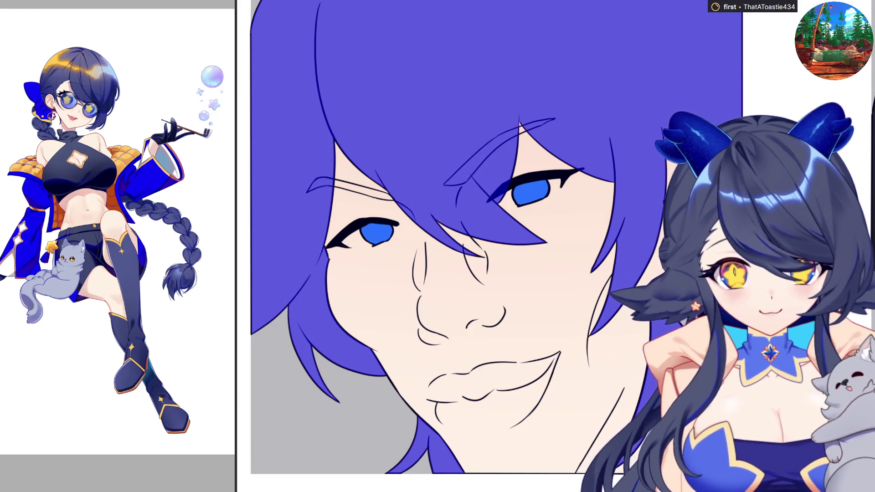
scroll(555, 367, down, 3)
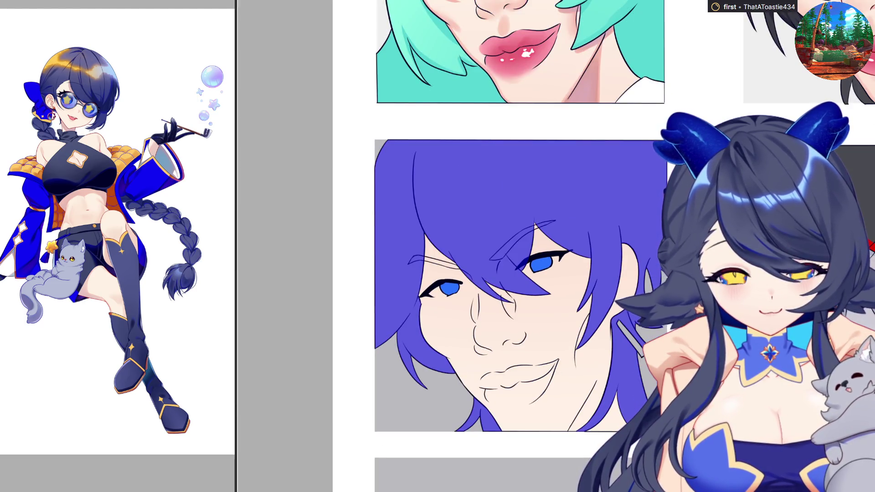
Give the hair a grey-teal gradient, then delete it from the selected upper hair.
key(ctrl+z)
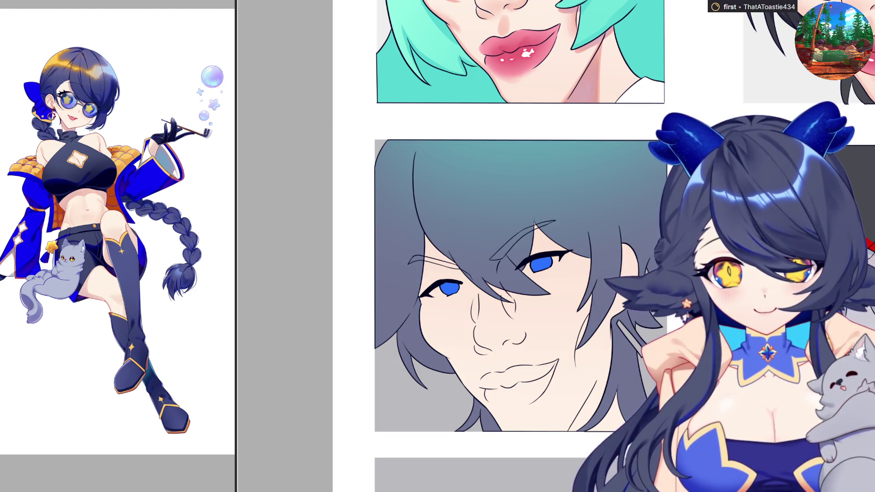
drag(367, 124, 665, 330)
key(Delete)
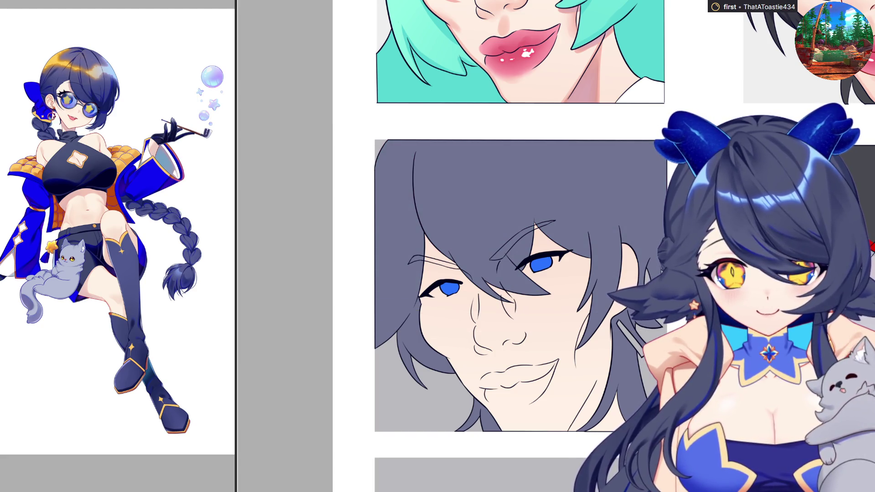
scroll(501, 246, down, 3)
scroll(501, 246, up, 3)
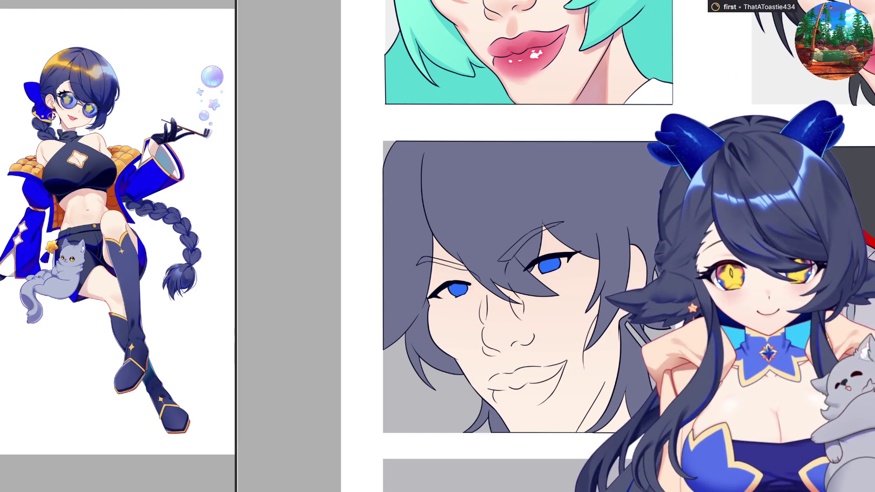
Draw a dark hair strand beside the right eye, comparing via undo/redo, and keep it.
drag(594, 191, 600, 259)
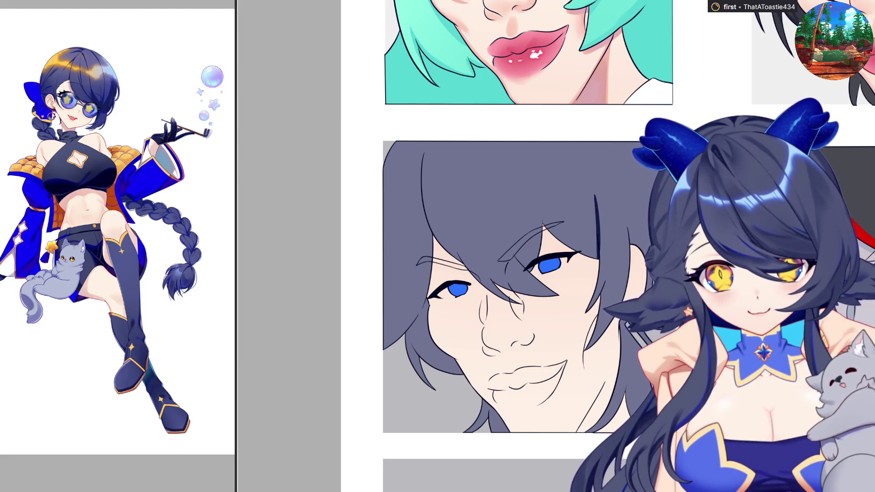
key(ctrl+z)
key(ctrl+y)
key(ctrl+z)
key(ctrl+y)
key(ctrl+z)
drag(592, 197, 599, 261)
key(ctrl+z)
key(ctrl+y)
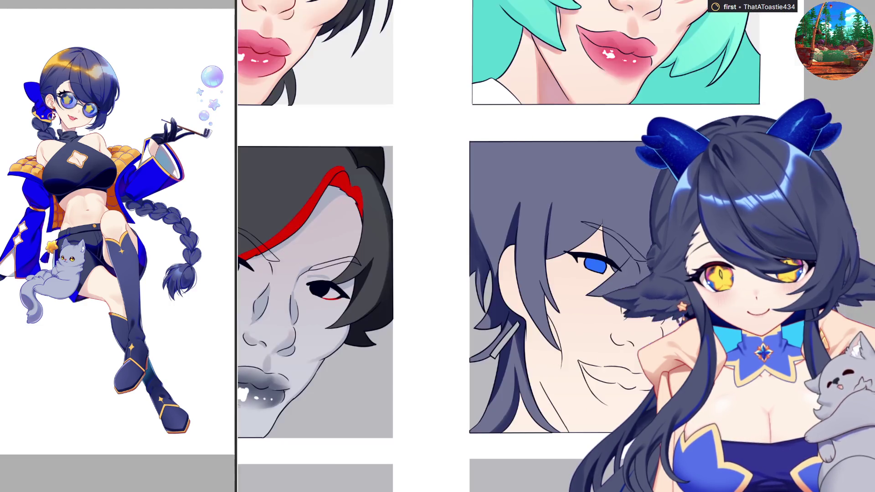
Lasso-select the face panel so its grey hair can be recoloured dark navy.
scroll(501, 246, left, 3)
scroll(667, 195, right, 3)
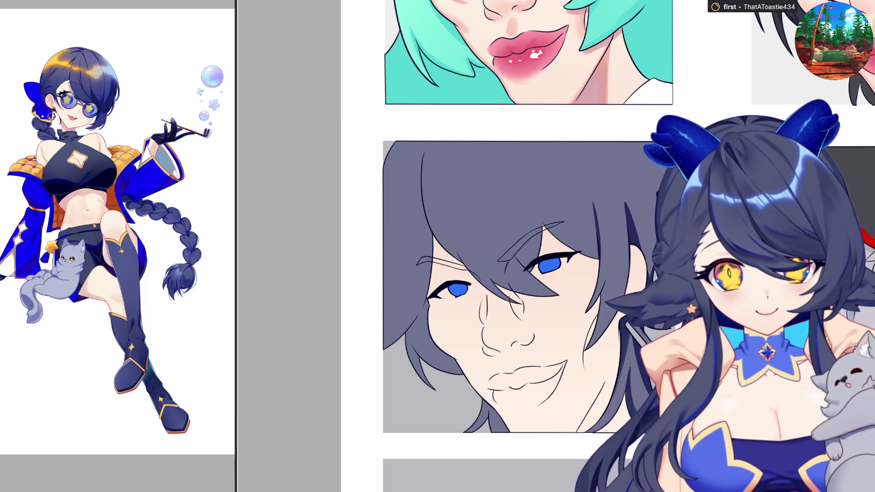
drag(355, 133, 647, 451)
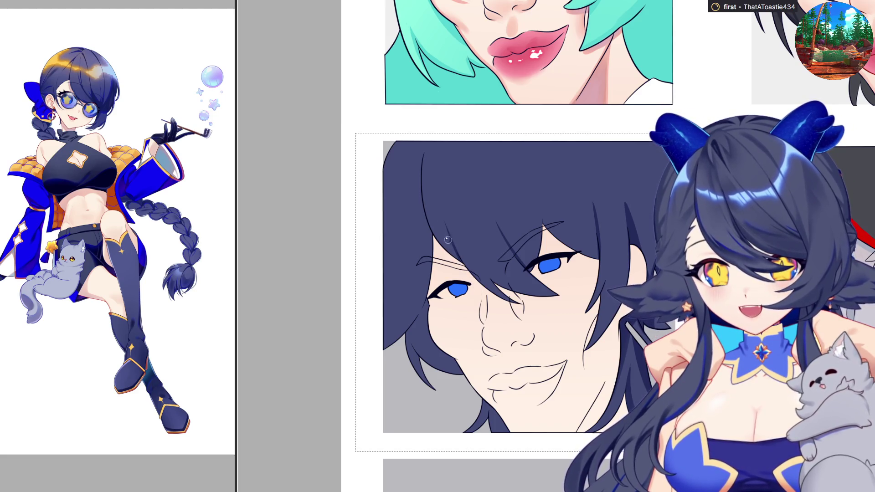
Pan to show the left panel, then deselect the face panel with Ctrl+D.
drag(439, 207, 526, 207)
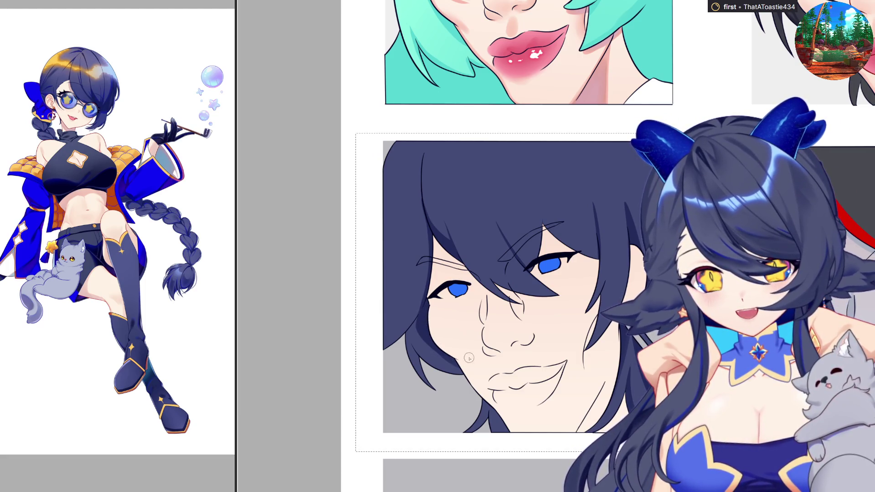
key(ctrl+d)
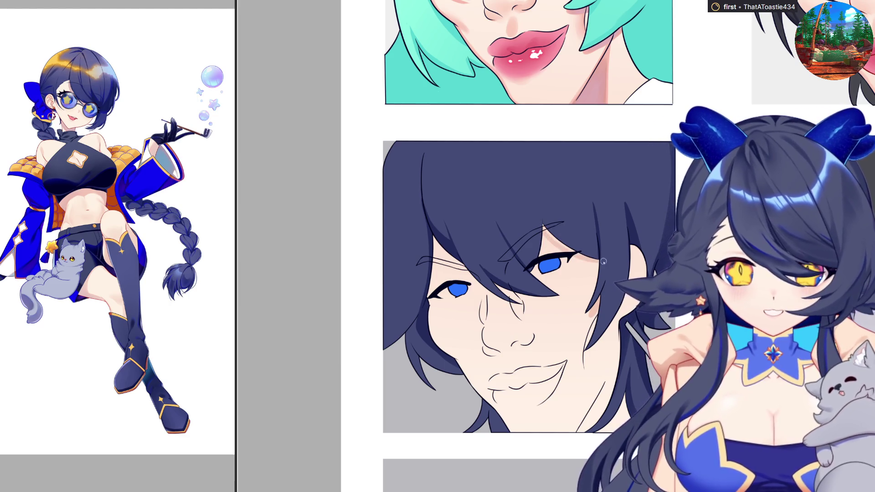
Pan left and right across the navy-haired face panel to inspect its eyes.
scroll(547, 237, left, 3)
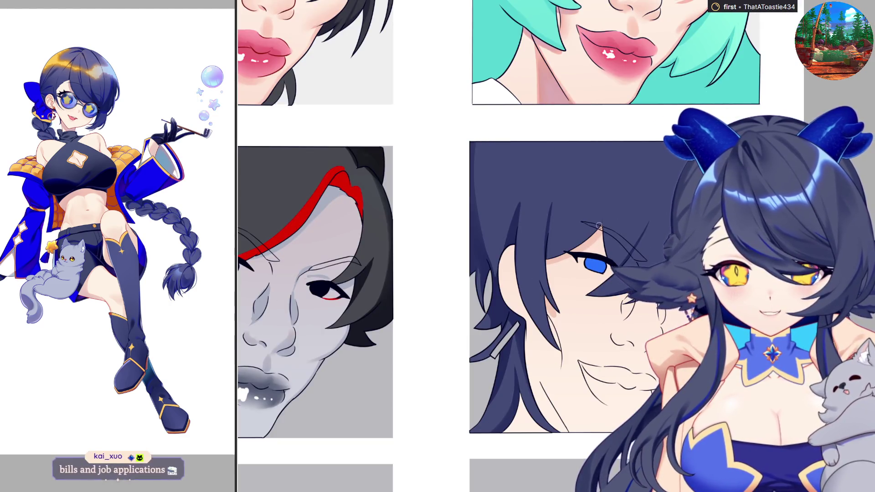
scroll(611, 300, right, 3)
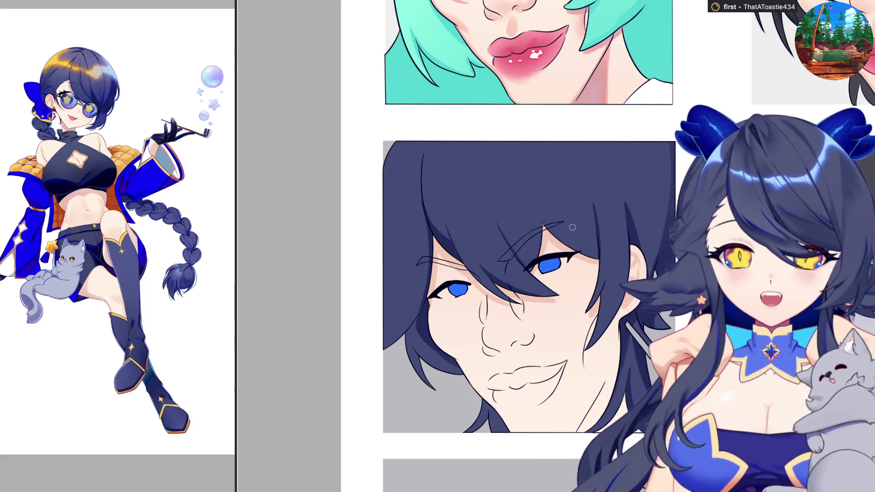
scroll(572, 227, left, 2)
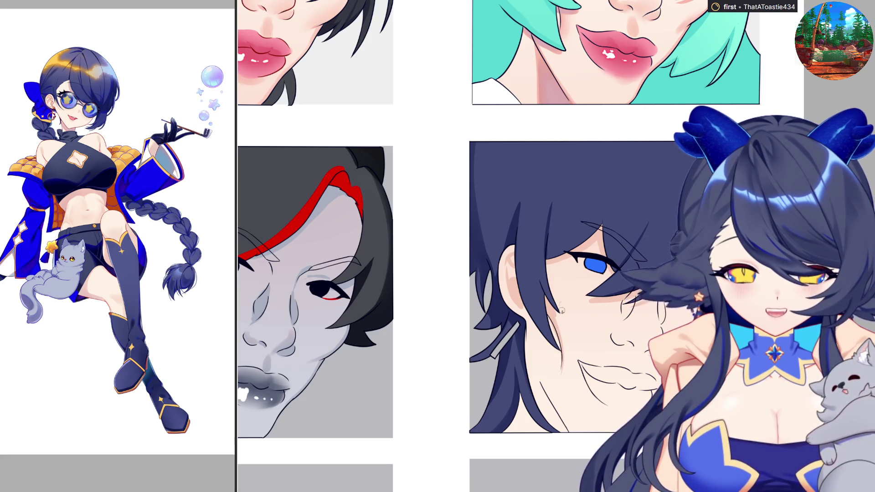
scroll(562, 380, right, 2)
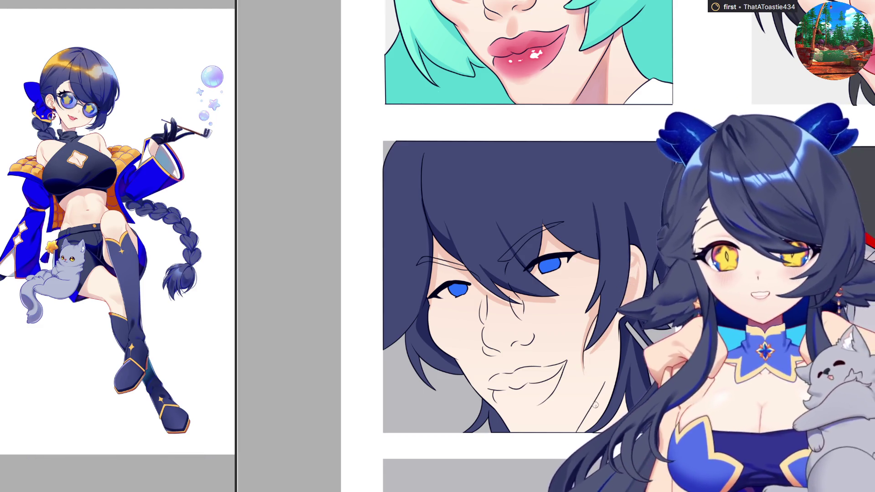
scroll(594, 394, left, 3)
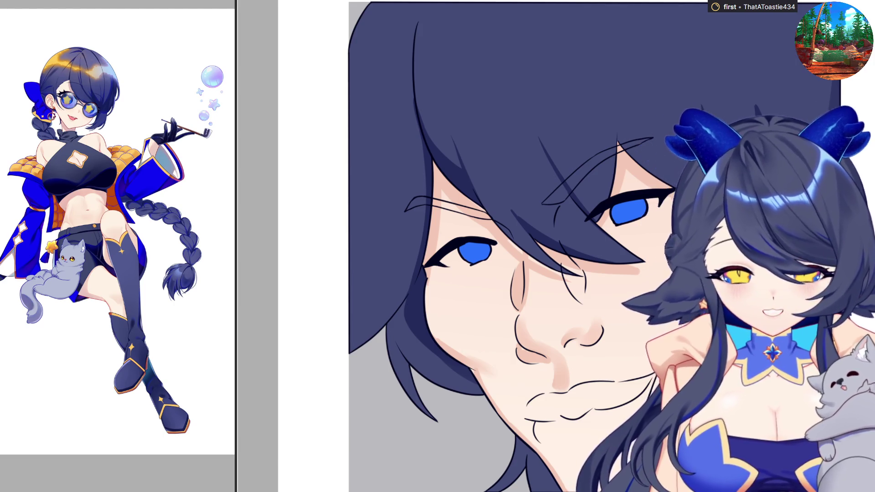
scroll(665, 304, down, 5)
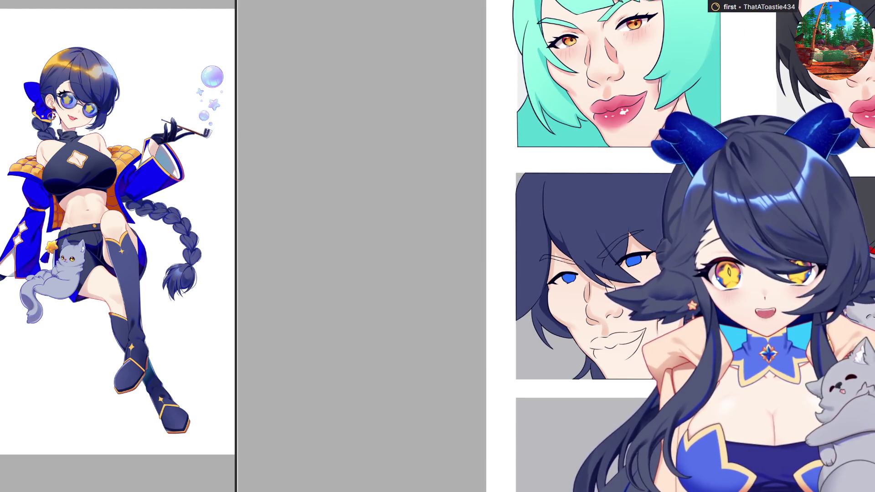
Zoom the view so the full navy-haired face panel sits beside the teal-haired face.
scroll(318, 349, up, 3)
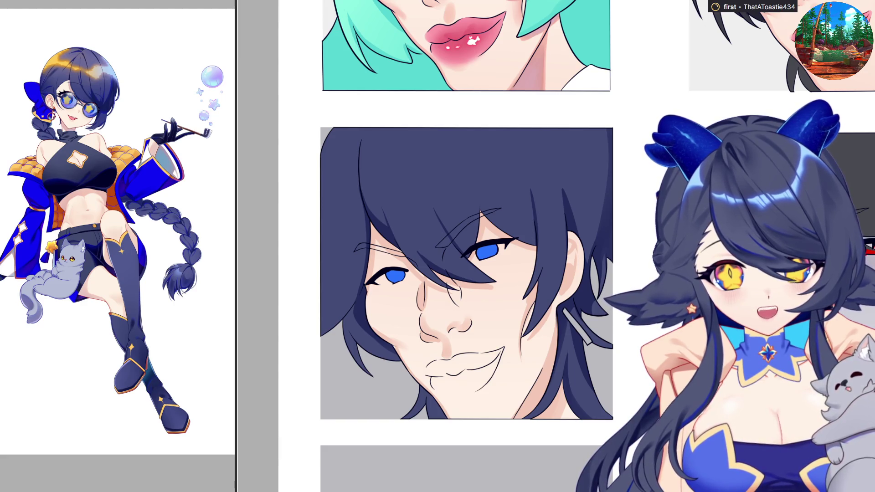
Airbrush pale pink blush onto the left and right cheeks, then zoom out to review.
mouse_move(392, 294)
mouse_down()
mouse_move(382, 291)
mouse_move(407, 287)
mouse_up()
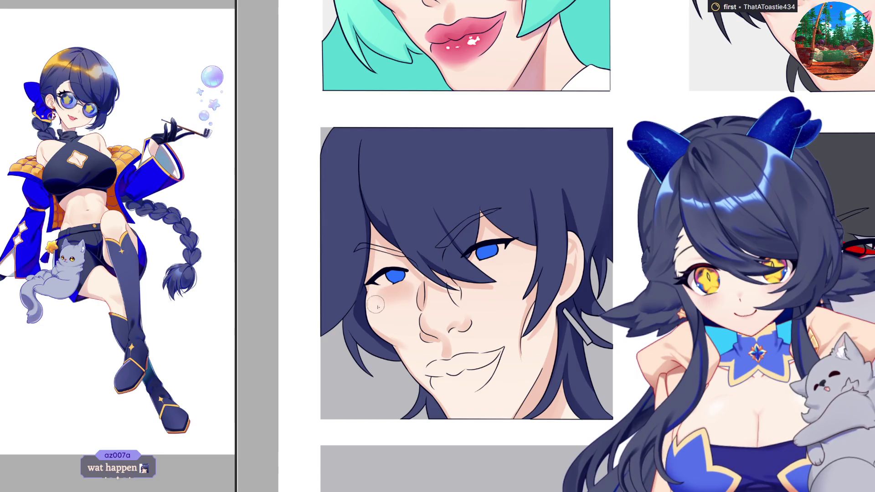
drag(485, 267, 518, 260)
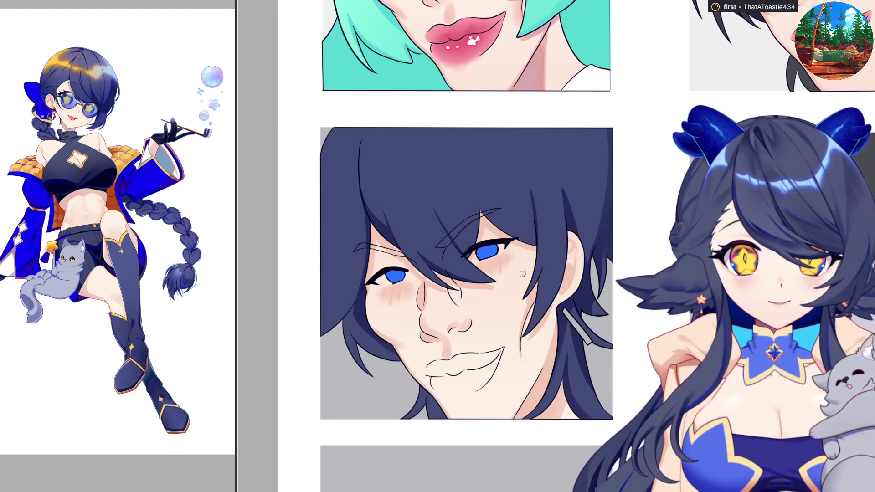
key(ctrl+minus)
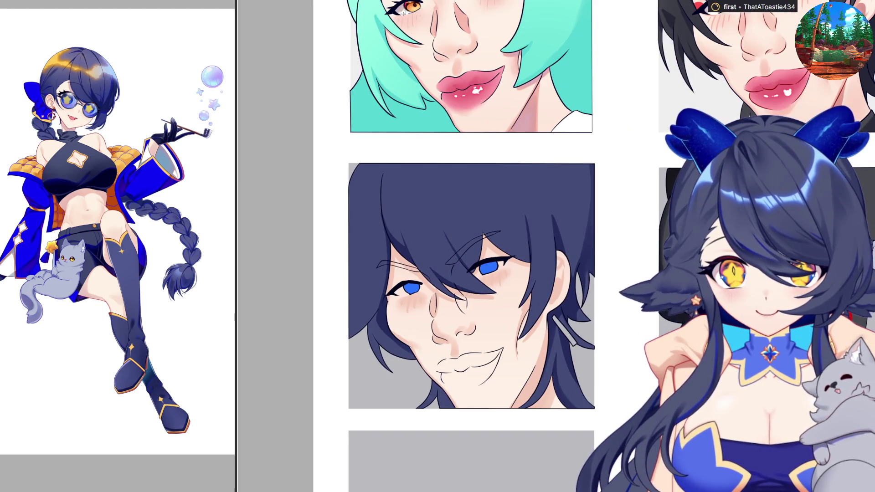
scroll(385, 322, up, 2)
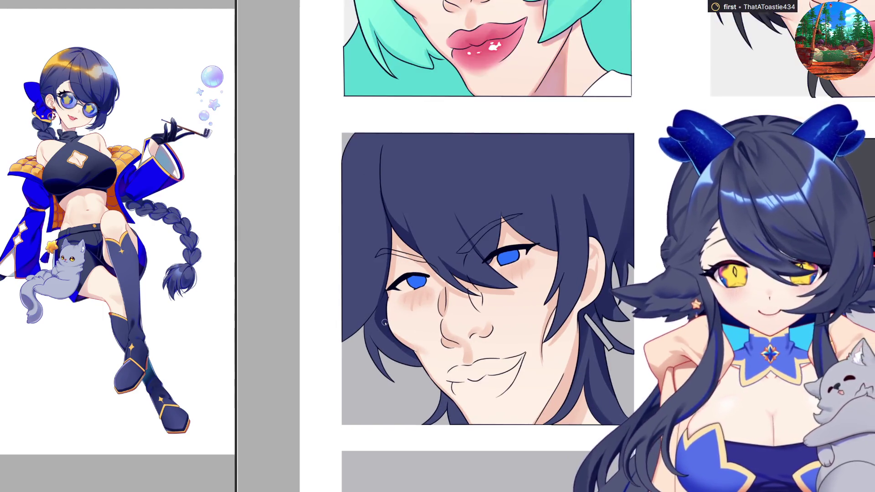
key(m)
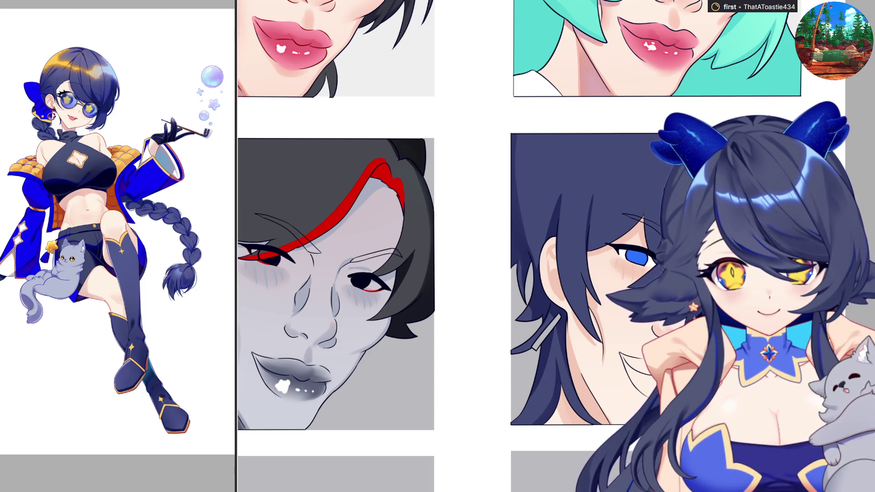
key(m)
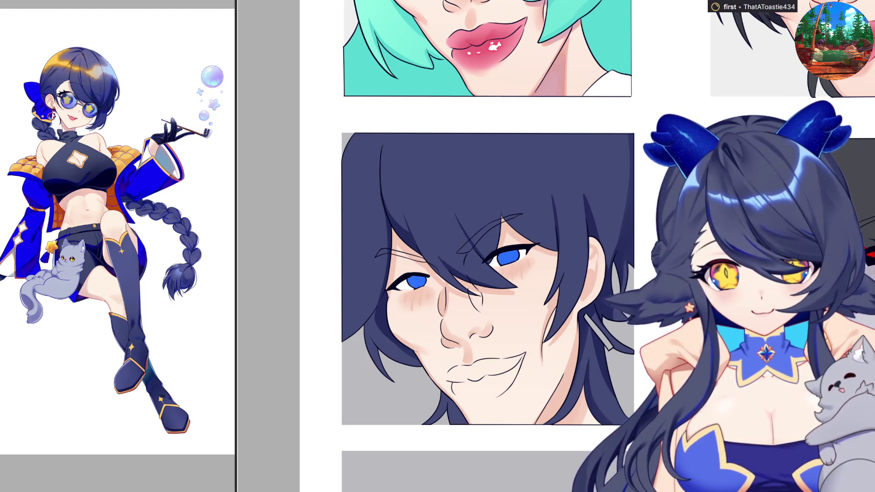
scroll(488, 247, up, 2)
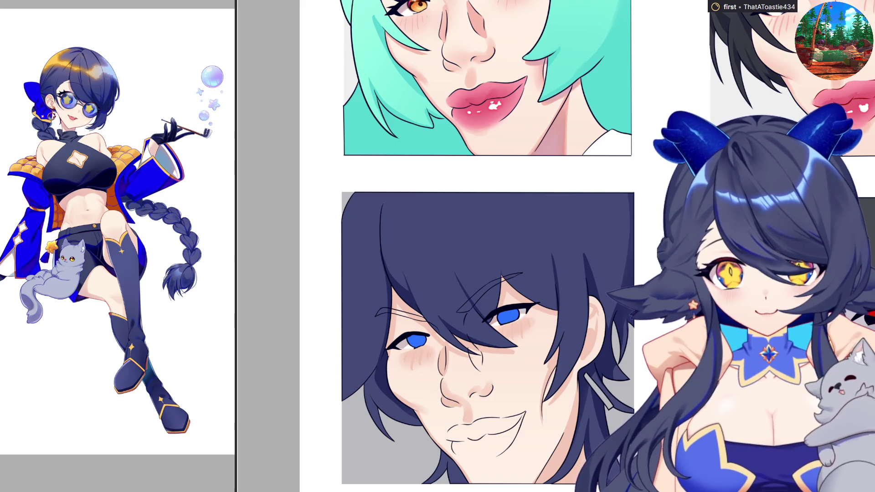
scroll(650, 240, up, 3)
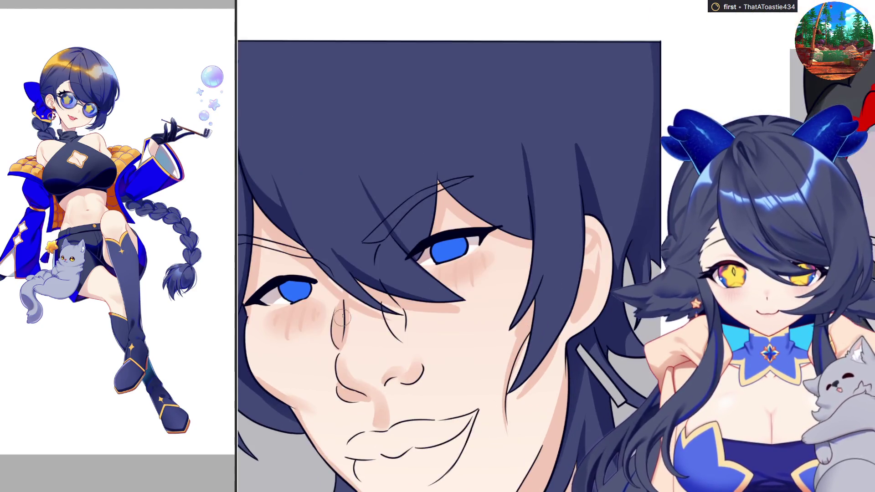
Paint over the navy-haired face's blue iris in bright cyan.
scroll(650, 240, down, 3)
scroll(650, 240, up, 3)
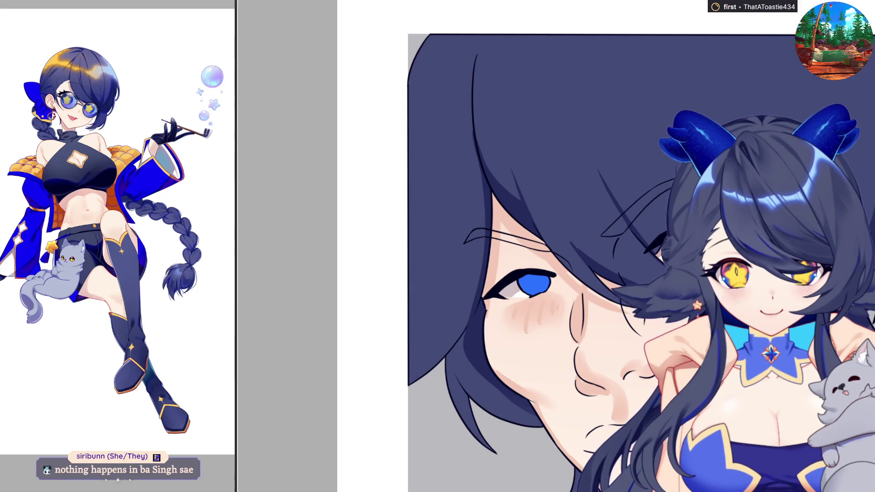
mouse_move(530, 294)
mouse_down()
mouse_move(544, 289)
mouse_move(536, 288)
mouse_up()
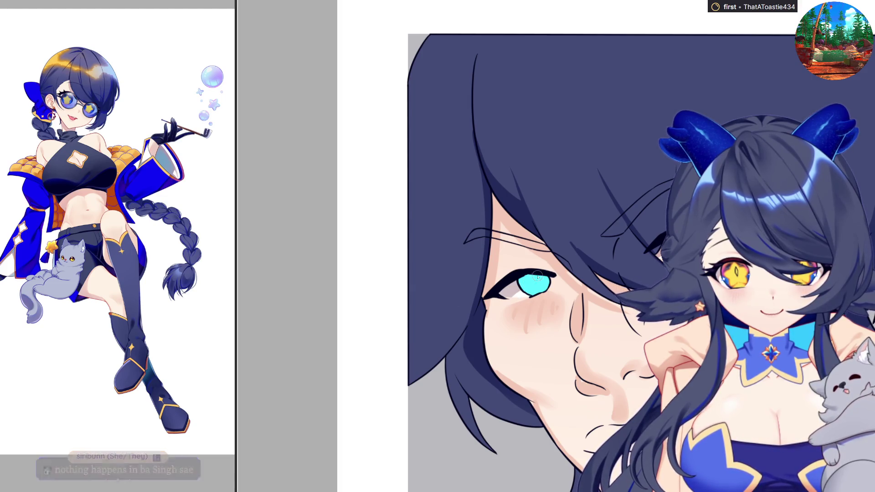
scroll(527, 291, down, 3)
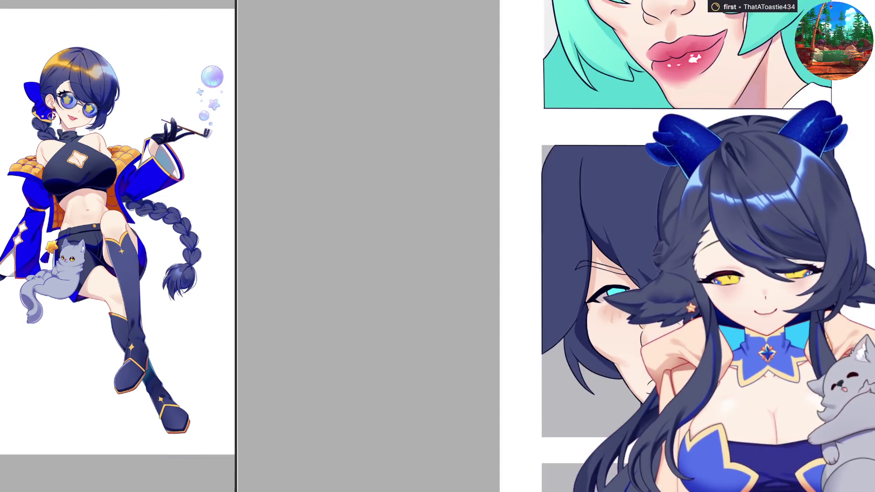
scroll(628, 87, up, 2)
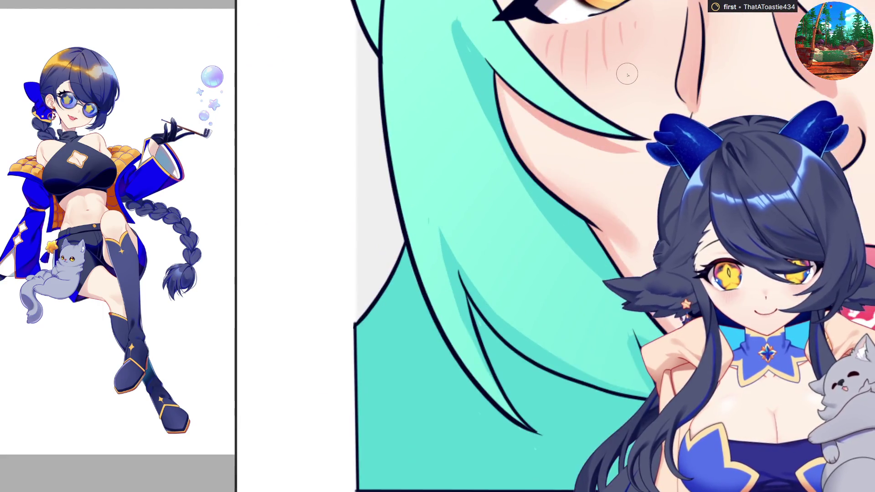
scroll(627, 80, down, 3)
scroll(626, 80, up, 3)
scroll(638, 383, up, 2)
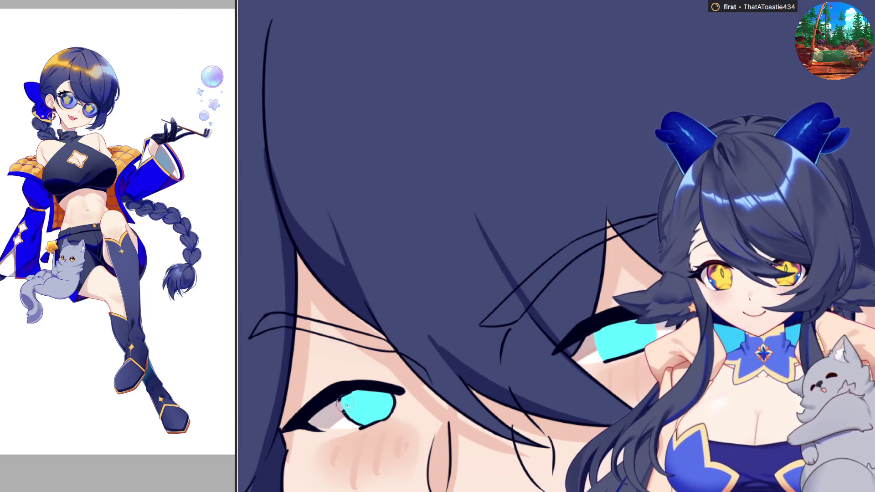
Lighten the cyan eye's lower edge and shade the iris dark navy.
drag(345, 419, 364, 426)
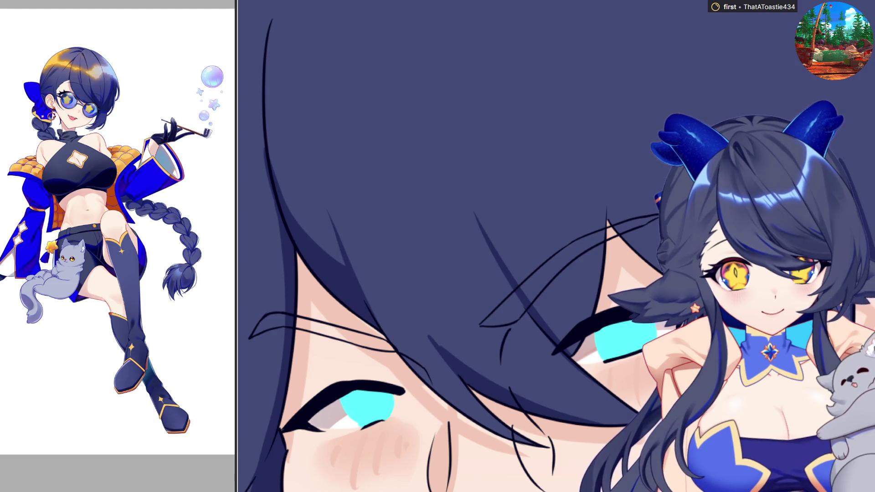
drag(598, 341, 663, 332)
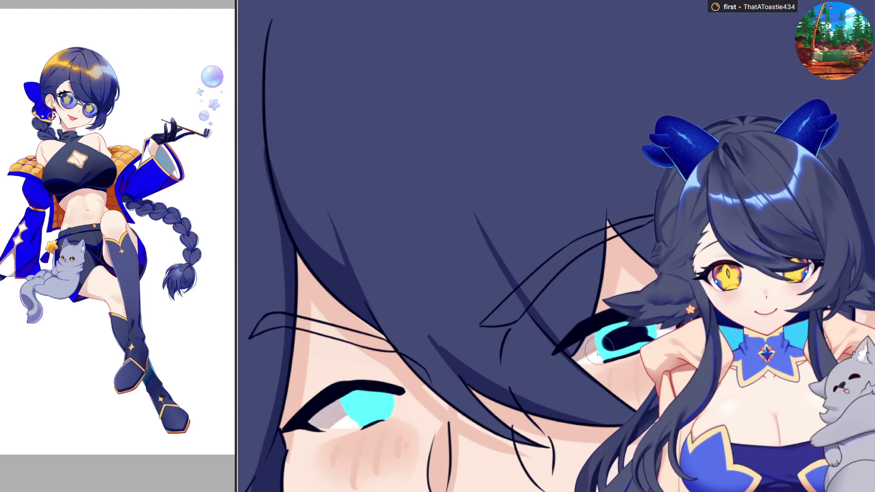
drag(606, 342, 659, 335)
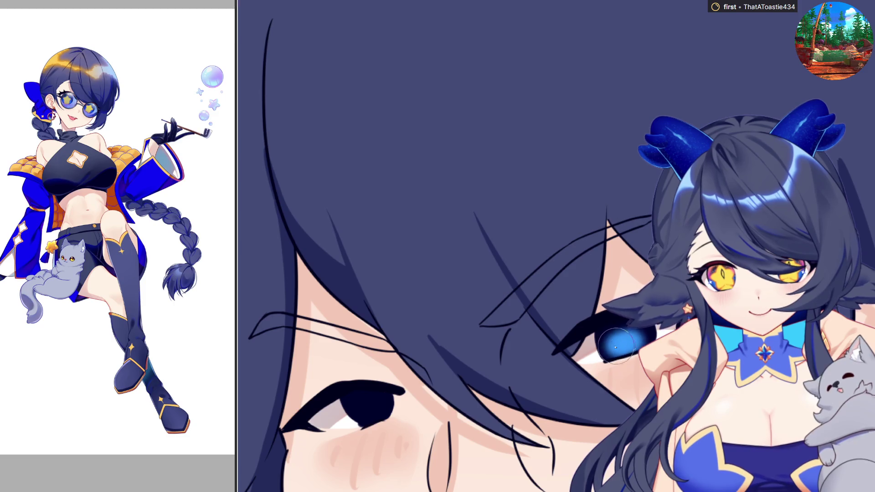
Brighten the irises to a glowing blue and add a dark pupil.
drag(625, 337, 625, 339)
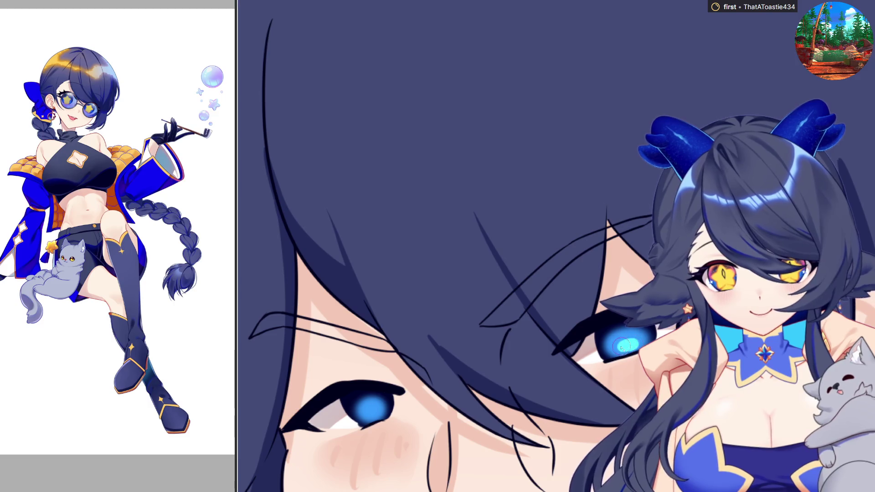
drag(621, 348, 624, 343)
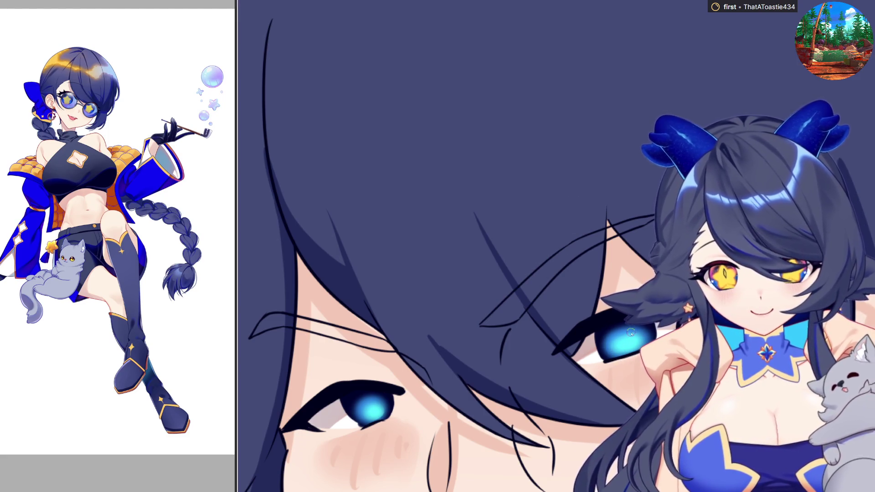
drag(374, 406, 380, 403)
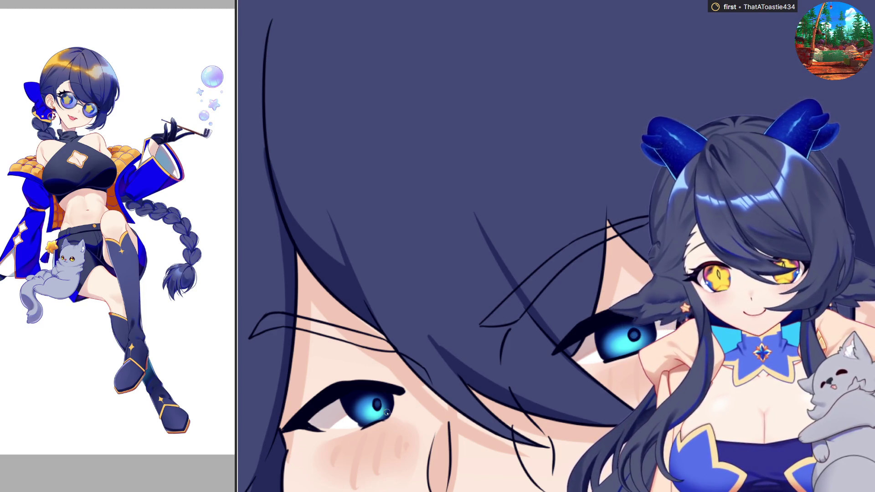
scroll(386, 413, down, 5)
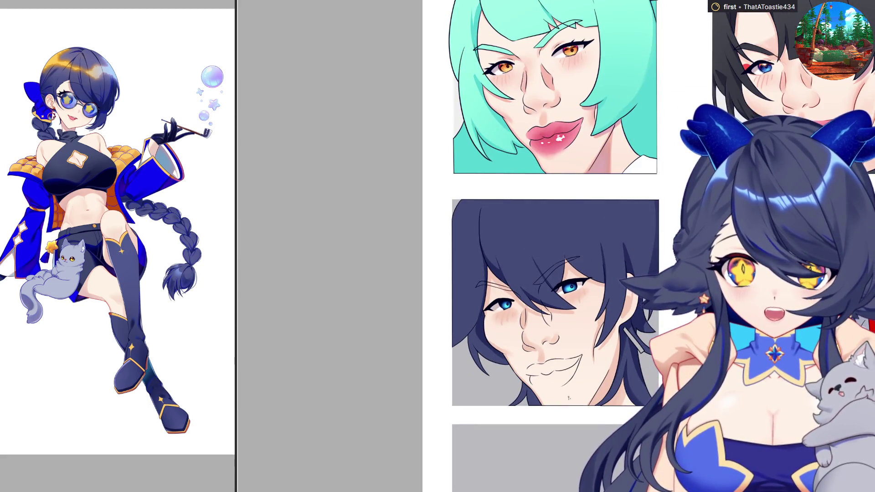
Zoom out to check the face panels and back in on the glowing blue eyes.
scroll(574, 387, up, 2)
scroll(553, 324, up, 1)
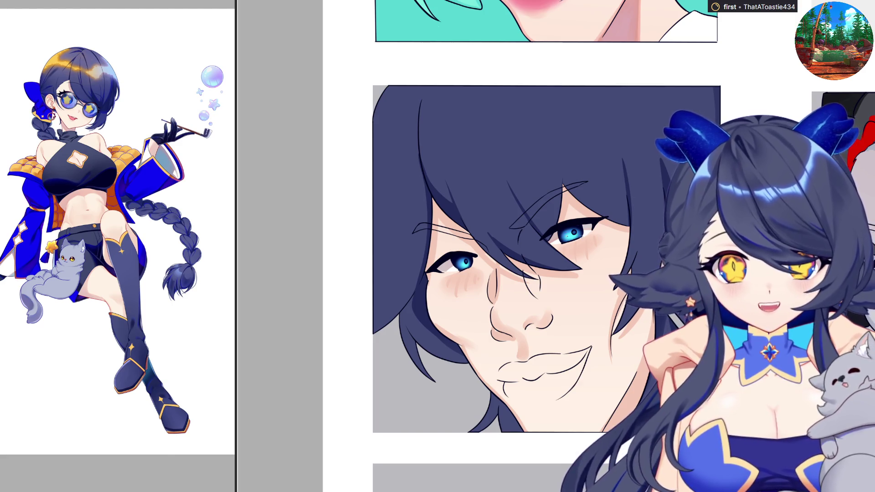
scroll(583, 237, up, 4)
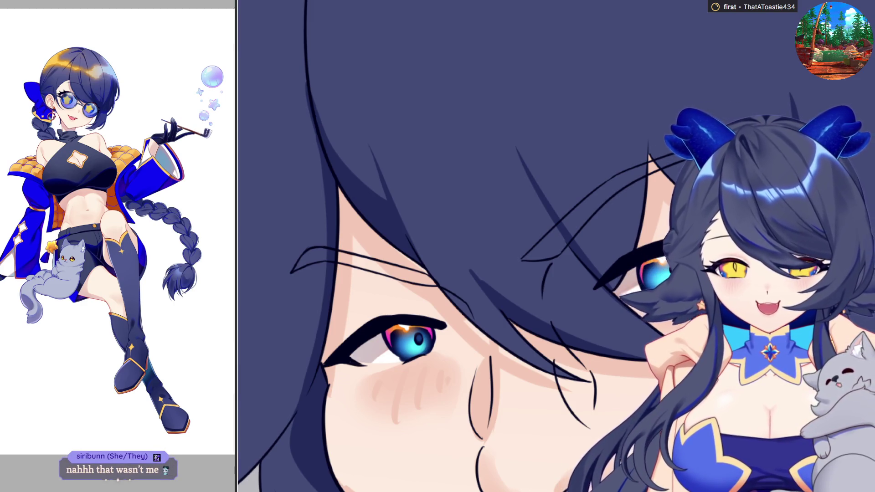
Brush a small pink stroke onto the corner of the navy-haired face's lips.
scroll(527, 286, down, 4)
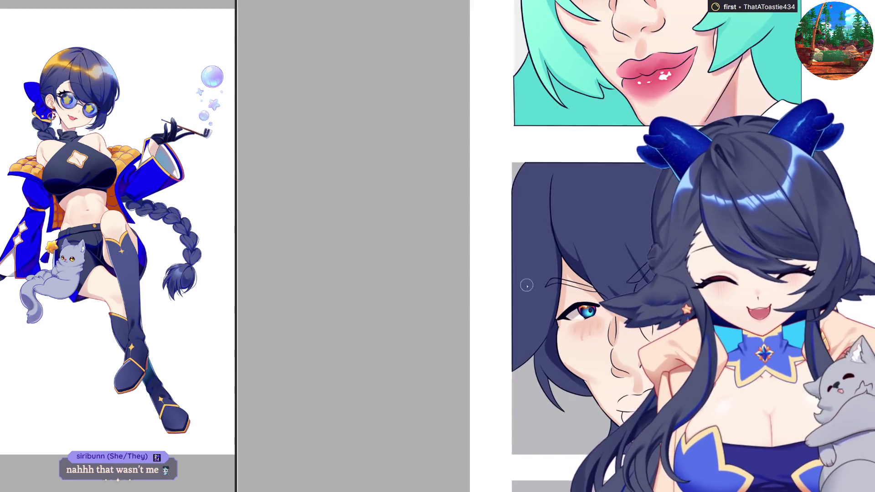
scroll(511, 287, down, 2)
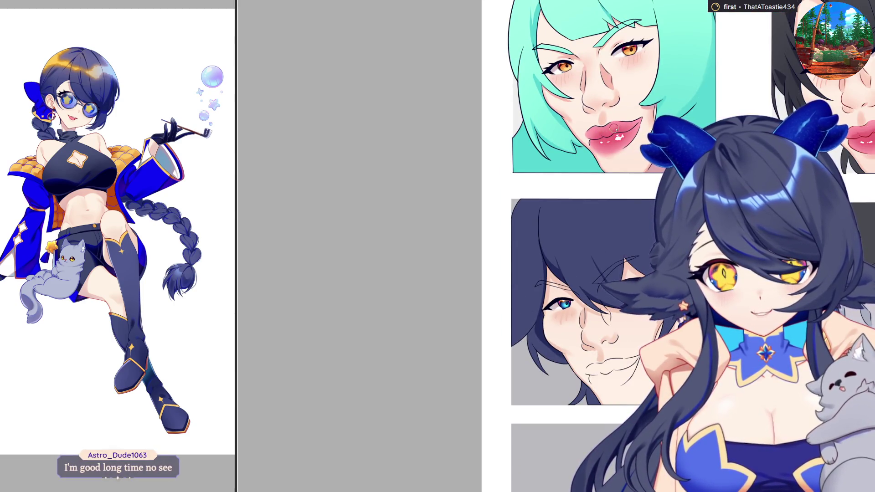
scroll(615, 131, up, 3)
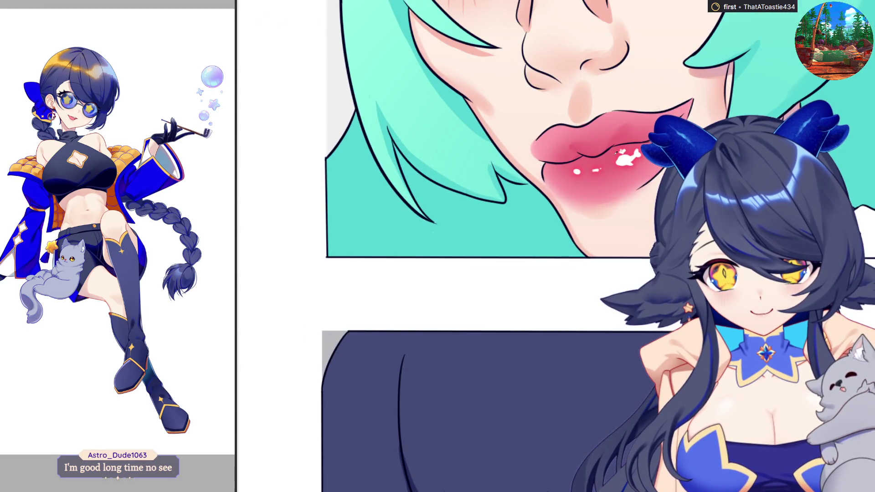
scroll(616, 152, down, 3)
scroll(615, 151, up, 1)
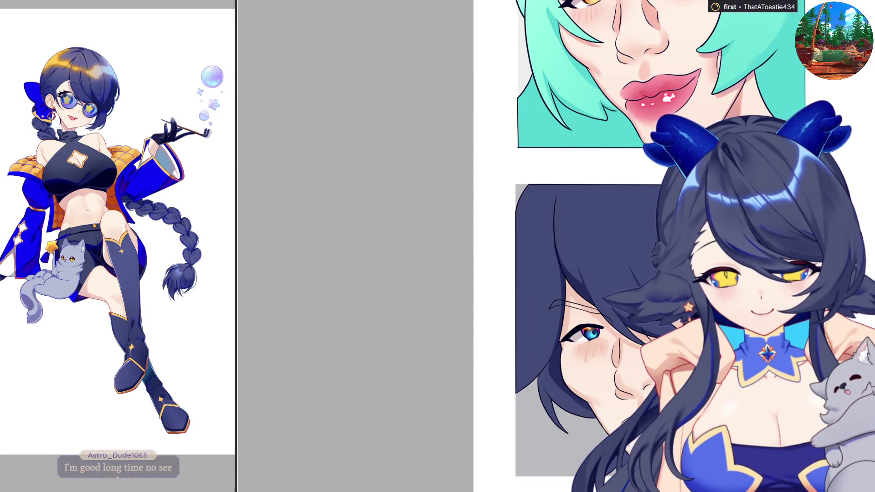
scroll(603, 385, up, 5)
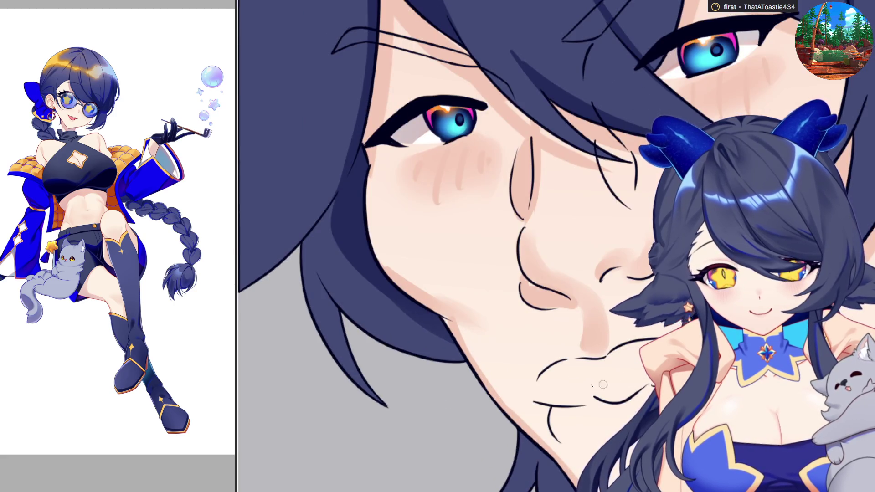
mouse_move(546, 371)
mouse_down()
mouse_move(539, 404)
mouse_move(554, 405)
mouse_move(552, 426)
mouse_move(592, 453)
mouse_up()
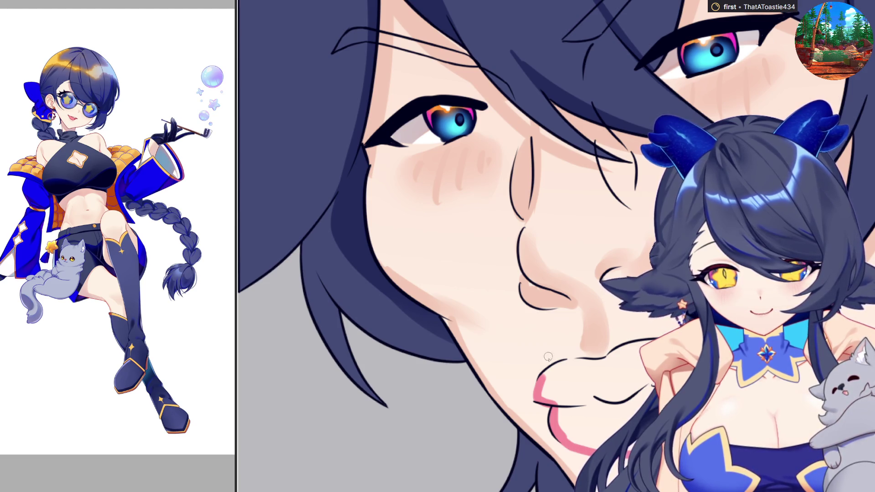
Outline the upper lip in pink, fill the lips solid pink, and darken the mouth line.
mouse_move(541, 380)
mouse_down()
mouse_move(560, 365)
mouse_move(637, 345)
mouse_up()
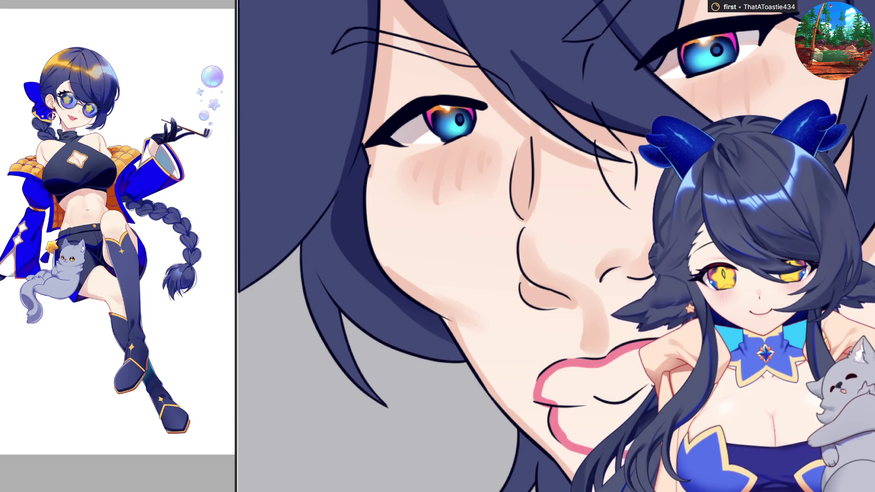
click(588, 396)
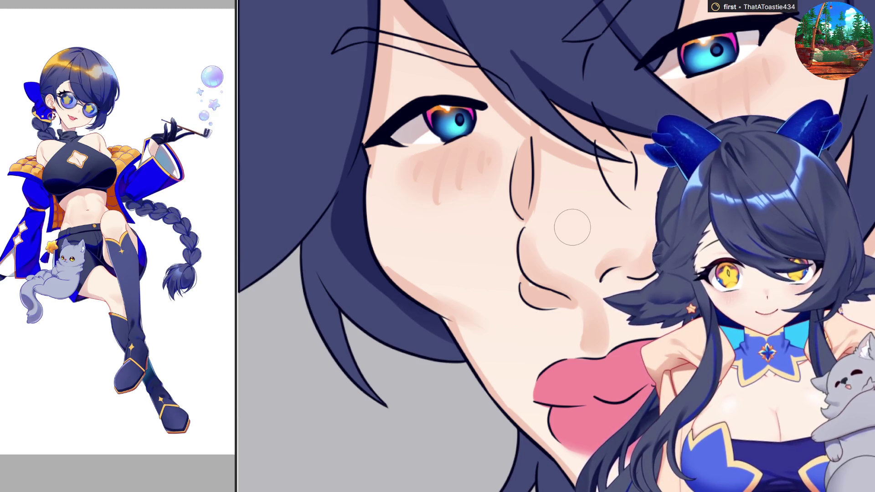
drag(579, 387, 608, 392)
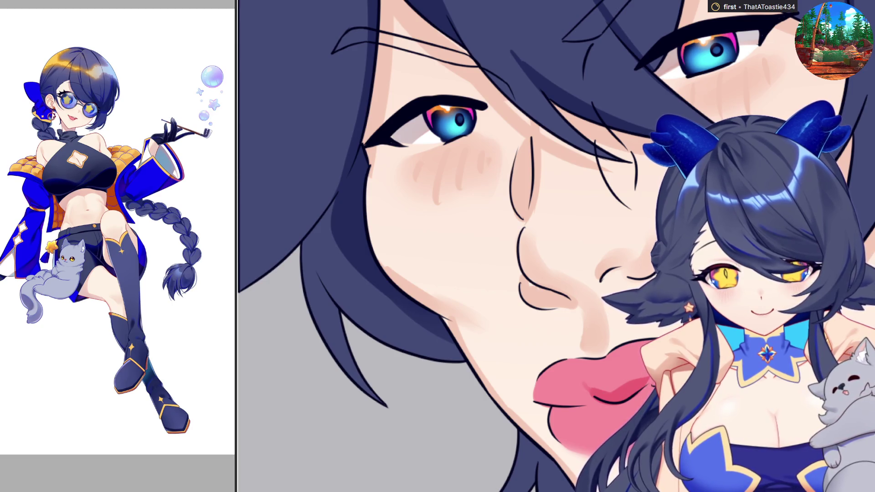
Shade the lower lip a deeper pink and smooth its left corner.
drag(591, 385, 627, 384)
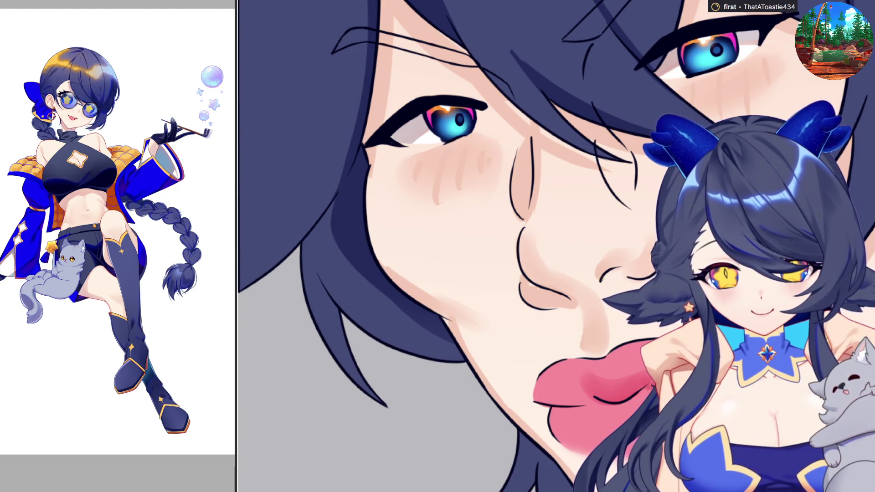
mouse_move(611, 402)
mouse_down()
mouse_move(578, 403)
mouse_move(629, 400)
mouse_up()
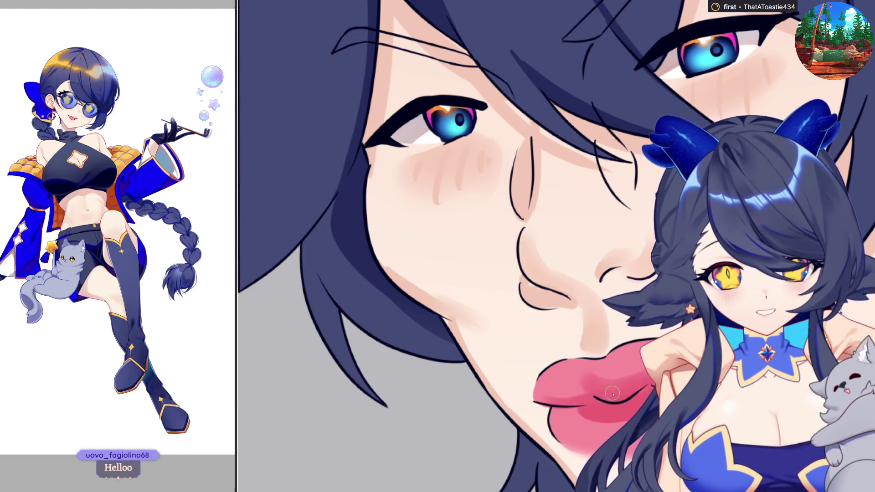
mouse_move(538, 393)
mouse_down()
mouse_move(591, 394)
mouse_move(557, 391)
mouse_move(545, 404)
mouse_move(599, 396)
mouse_up()
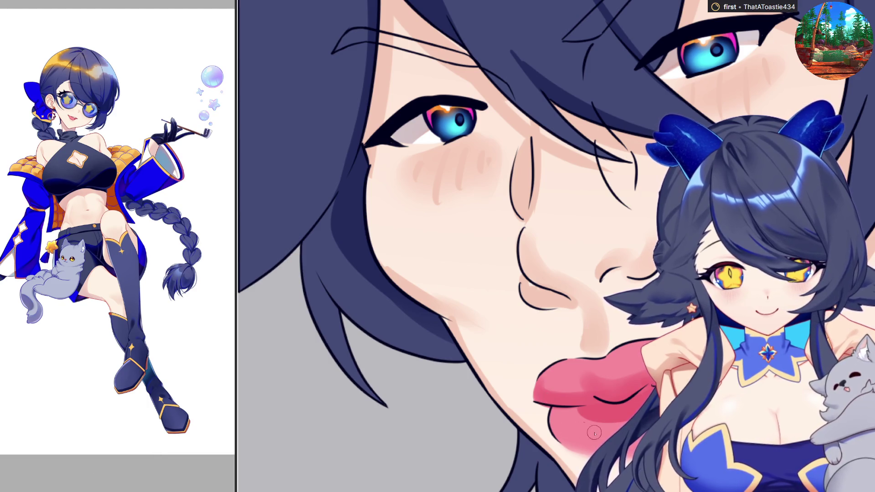
mouse_move(541, 385)
mouse_down()
mouse_move(531, 395)
mouse_move(546, 404)
mouse_up()
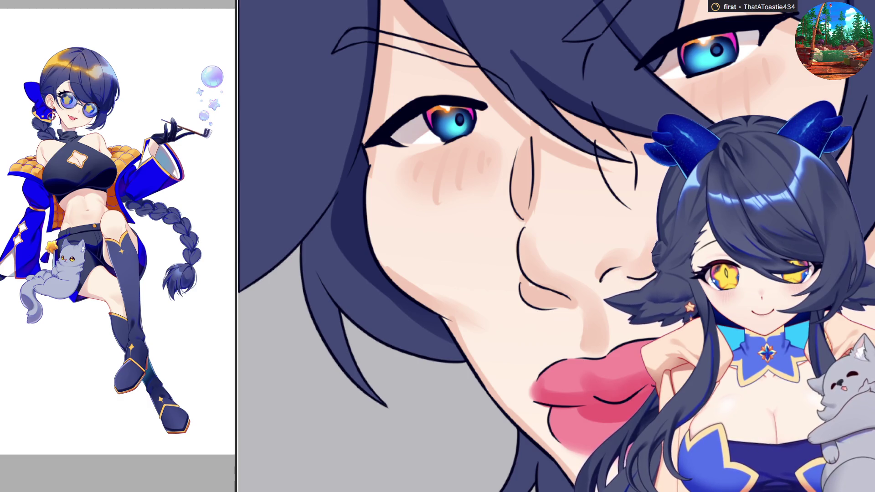
Mirror the canvas, darken the lips' lower-left area, then flip it back.
key(h)
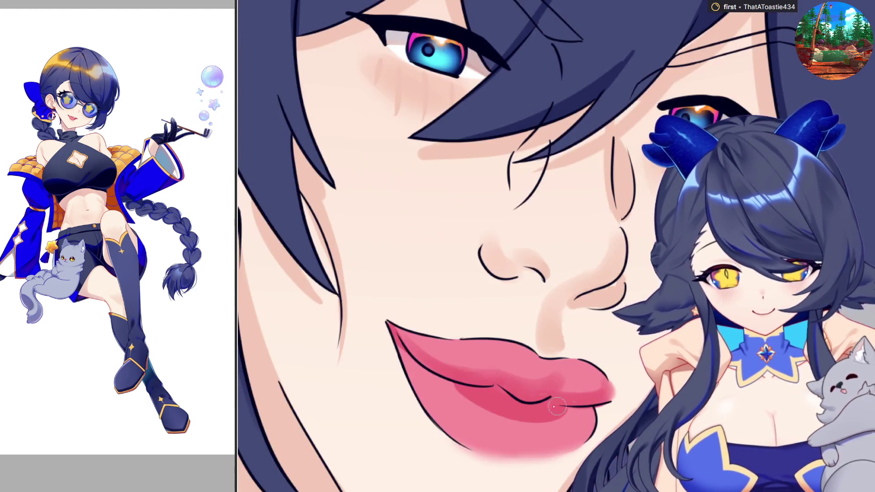
drag(391, 340, 496, 418)
mouse_move(444, 392)
mouse_down()
mouse_move(546, 426)
mouse_move(569, 407)
mouse_up()
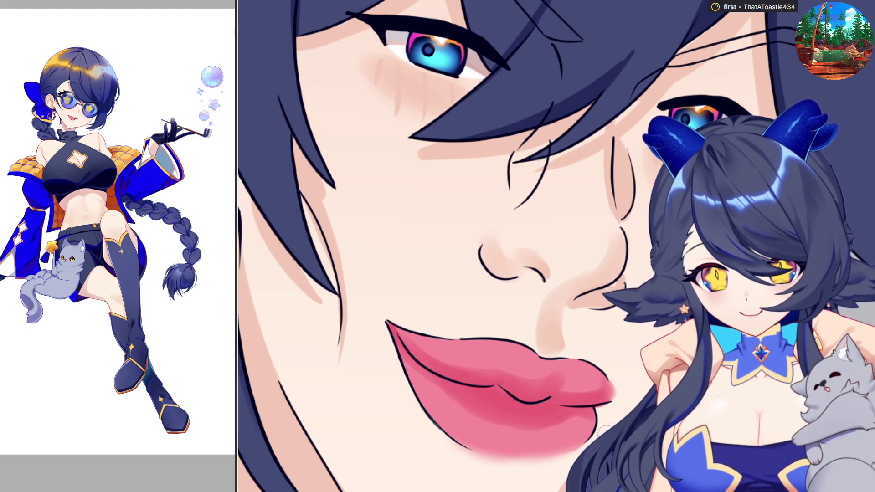
key(h)
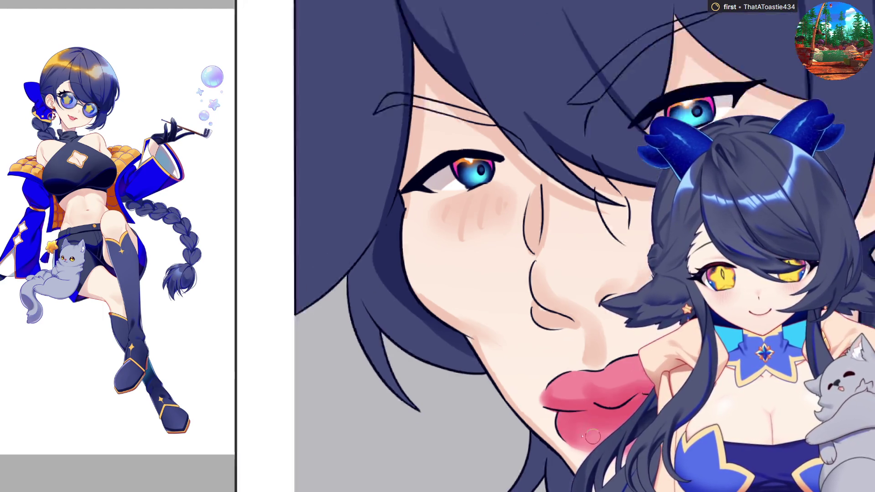
With a smaller brush, dab white gloss highlights on the lower lip.
scroll(567, 419, down, 5)
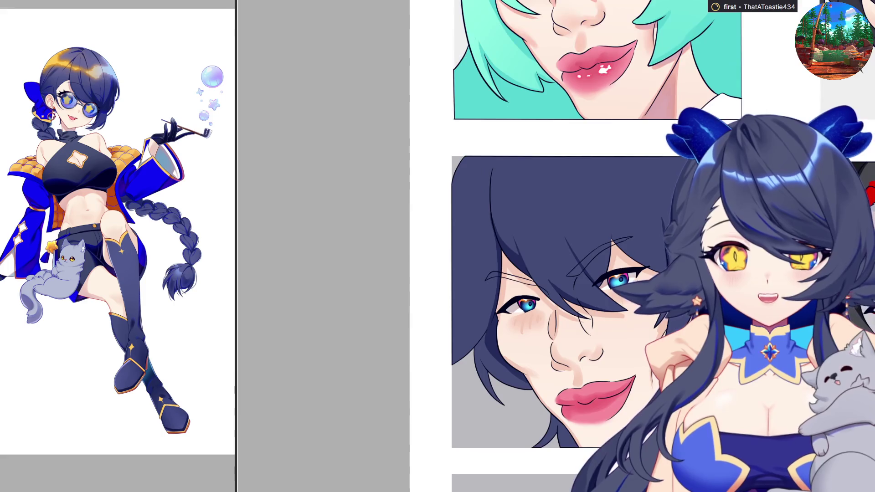
scroll(518, 451, up, 4)
scroll(517, 451, up, 1)
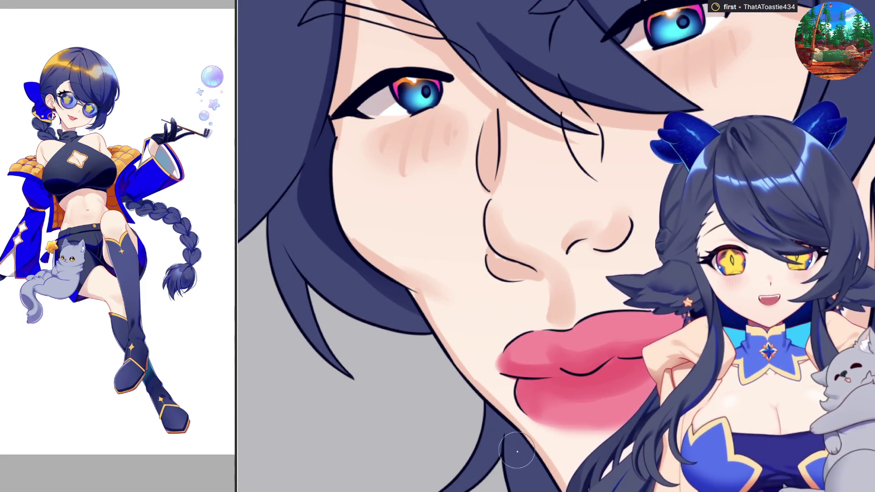
key(bracketleft)
key(bracketleft)
key(bracketleft)
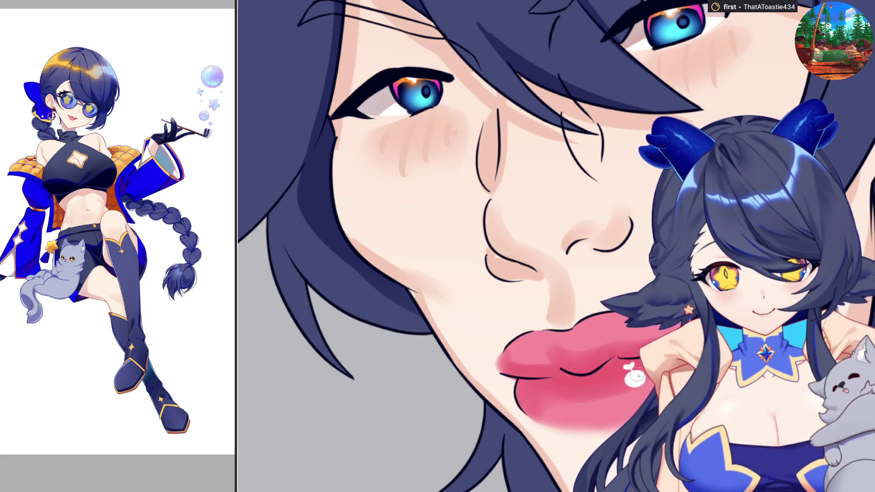
click(587, 390)
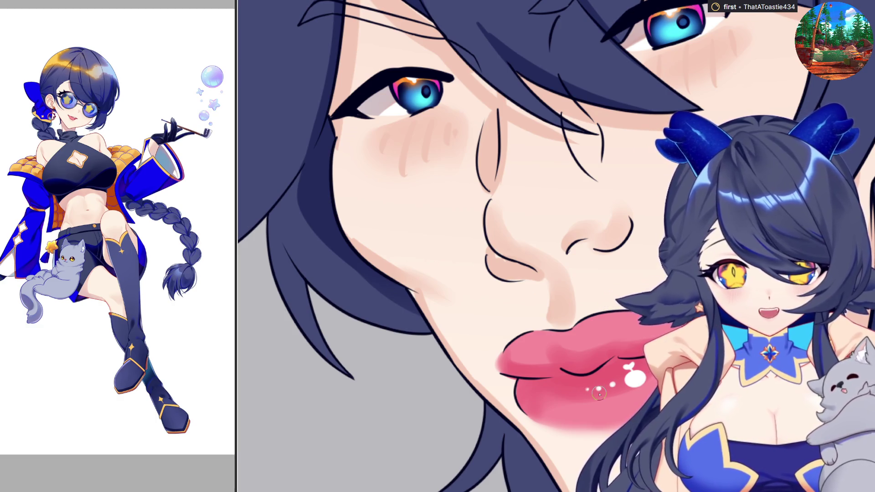
scroll(599, 393, down, 6)
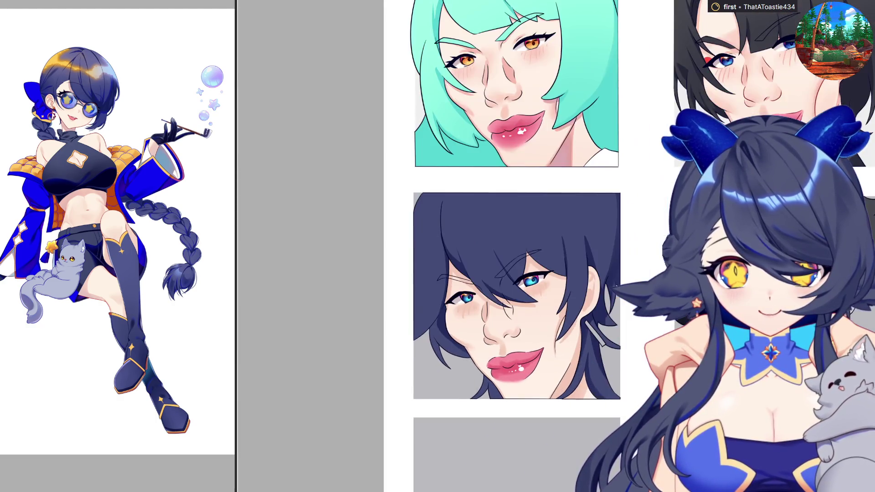
Hide the grey background fills behind the navy-haired and bottom panels.
key(Delete)
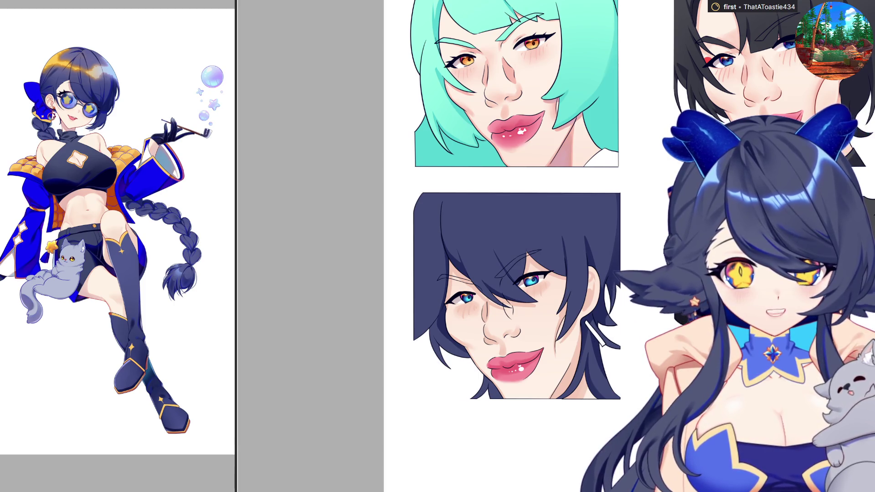
scroll(701, 361, down, 2)
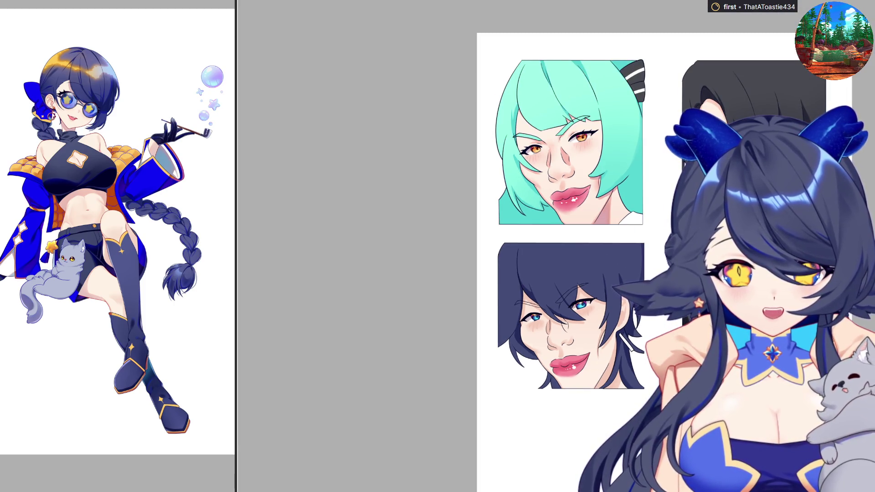
scroll(609, 319, up, 2)
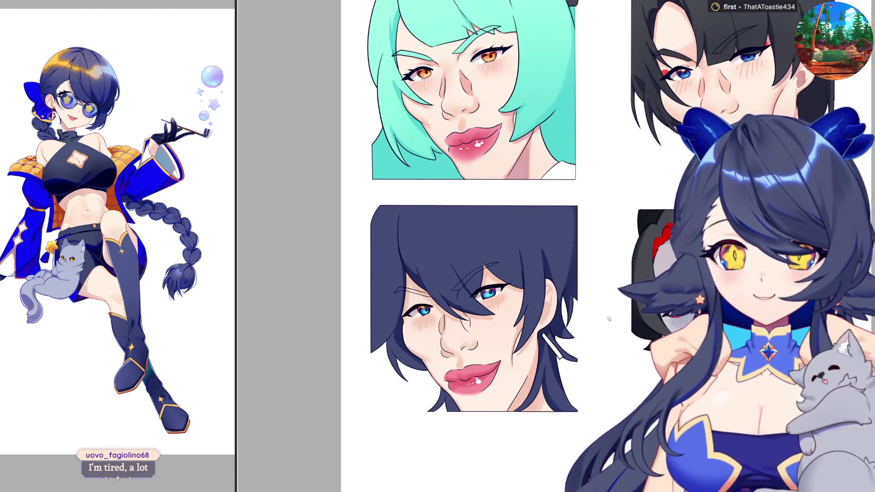
scroll(609, 319, down, 1)
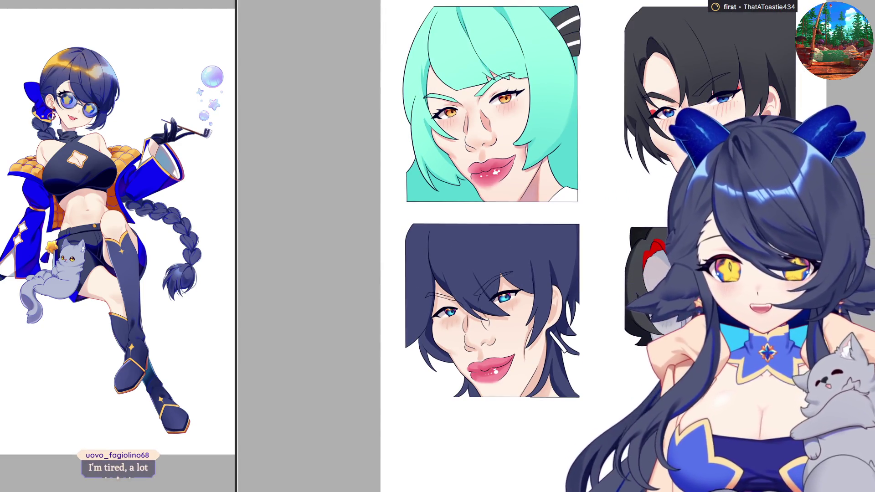